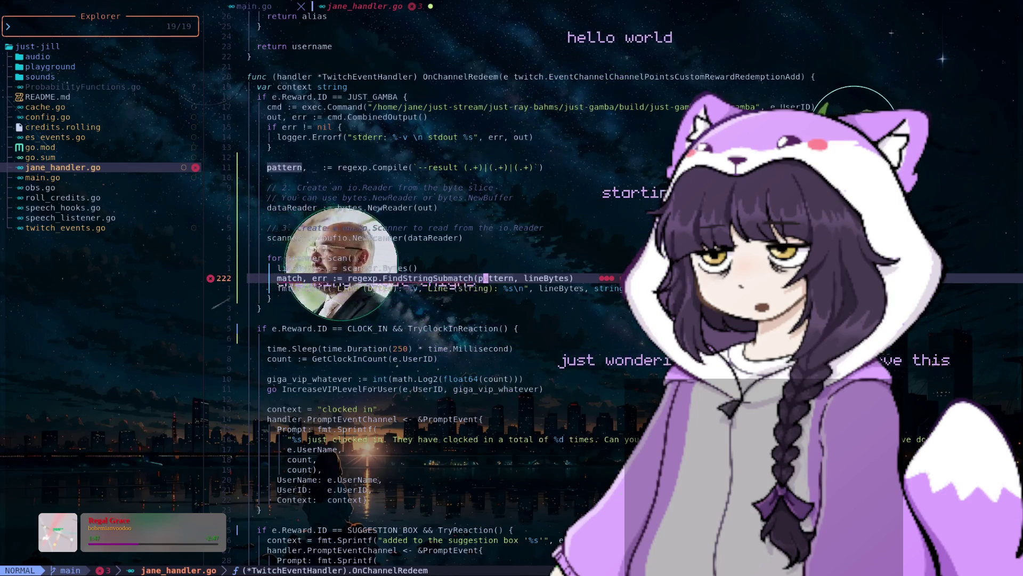
Rename the compiled regex variable from pattern to re
key(Escape)
click(472, 167)
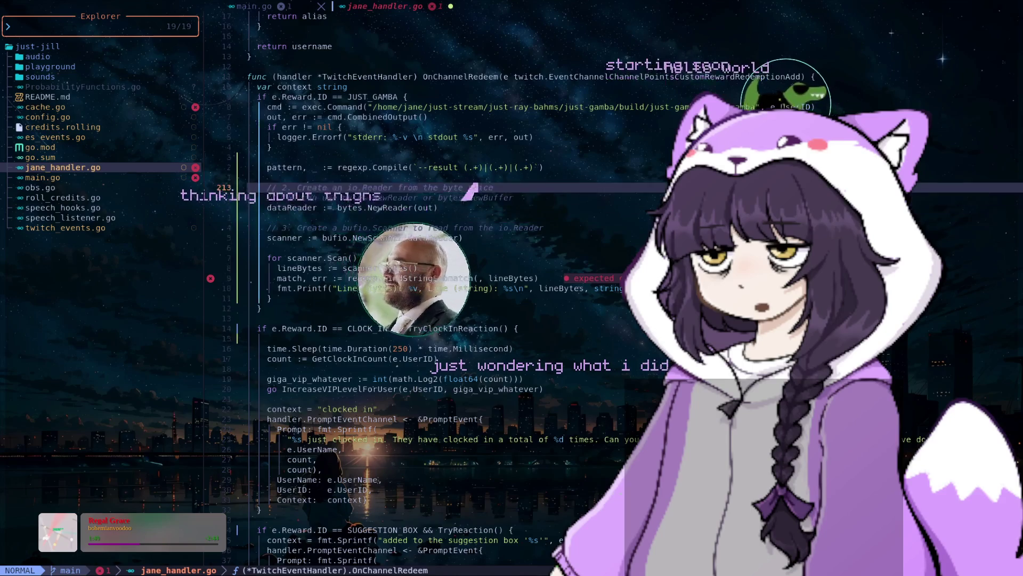
key(asciicircum)
text(ciwre)
key(Escape)
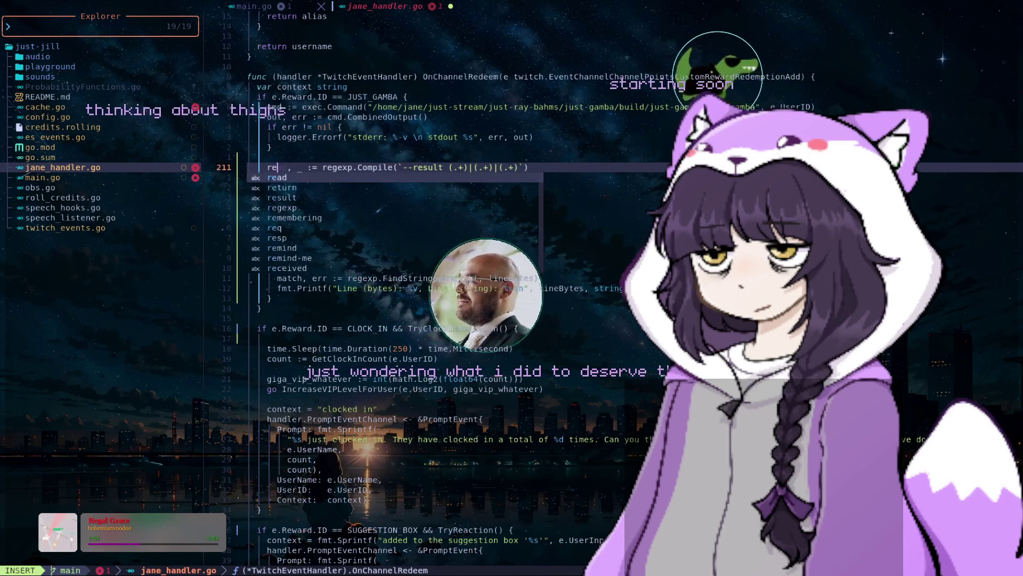
key(j)
key(j)
Replace regexp with re in front of the submatch call
key(9)
key(j)
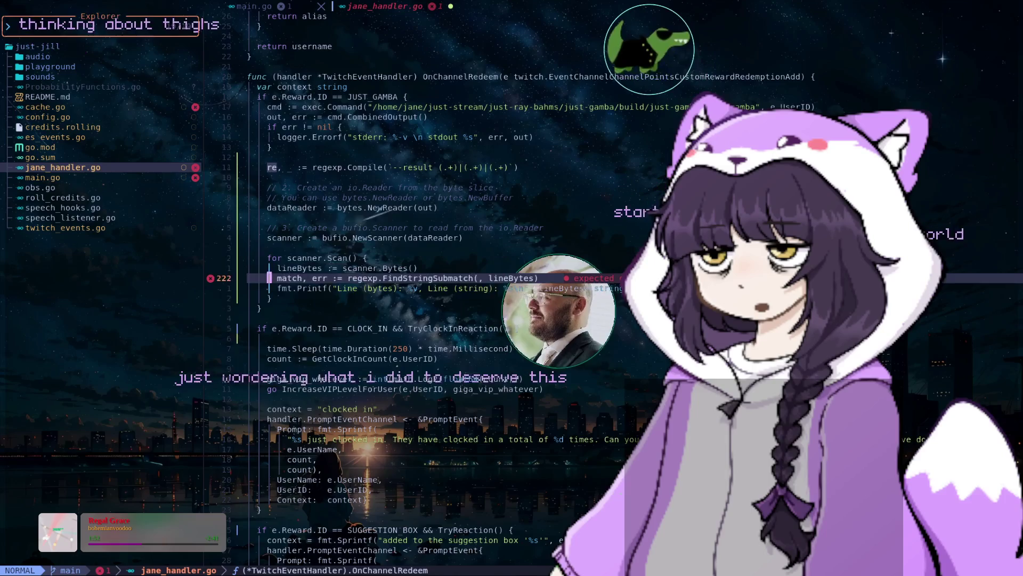
key(w)
key(w)
key(w)
text(ciw)
text(r)
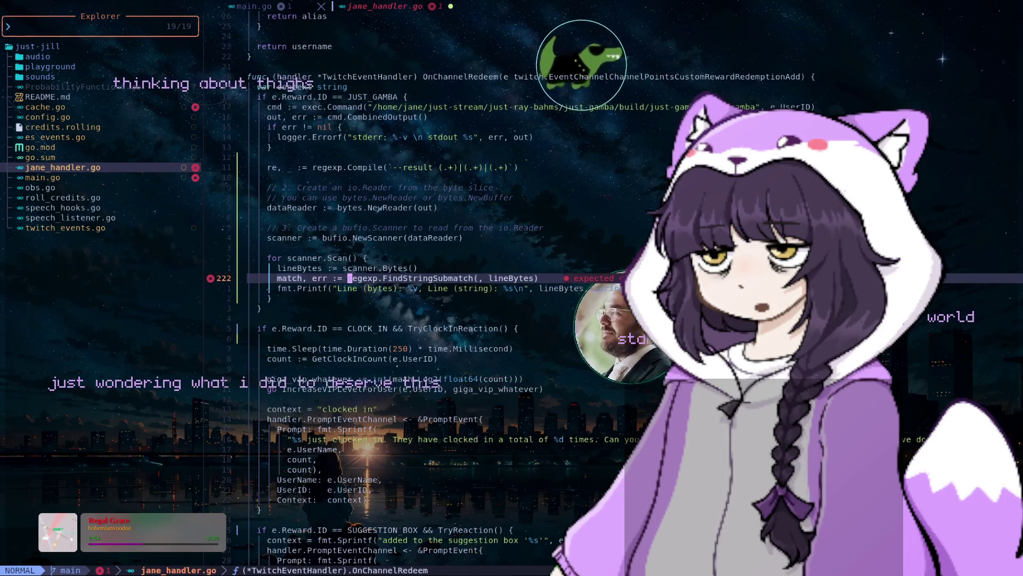
text(e)
key(Escape)
Change the method to FindSubmatch, remove the stray space and check its documentation
key(w)
key(w)
text(cwFind)
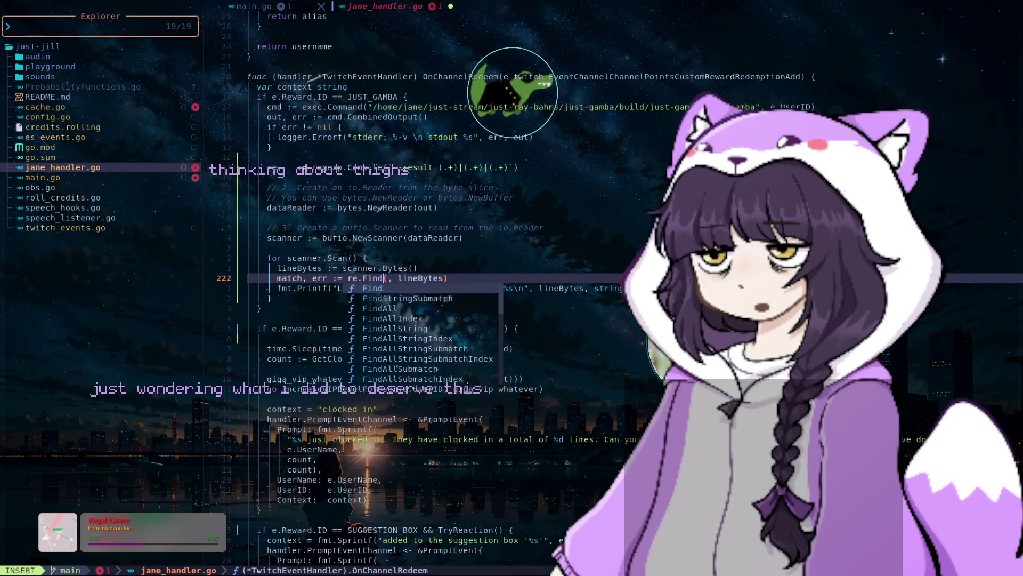
text(Stri)
key(BackSpace)
key(BackSpace)
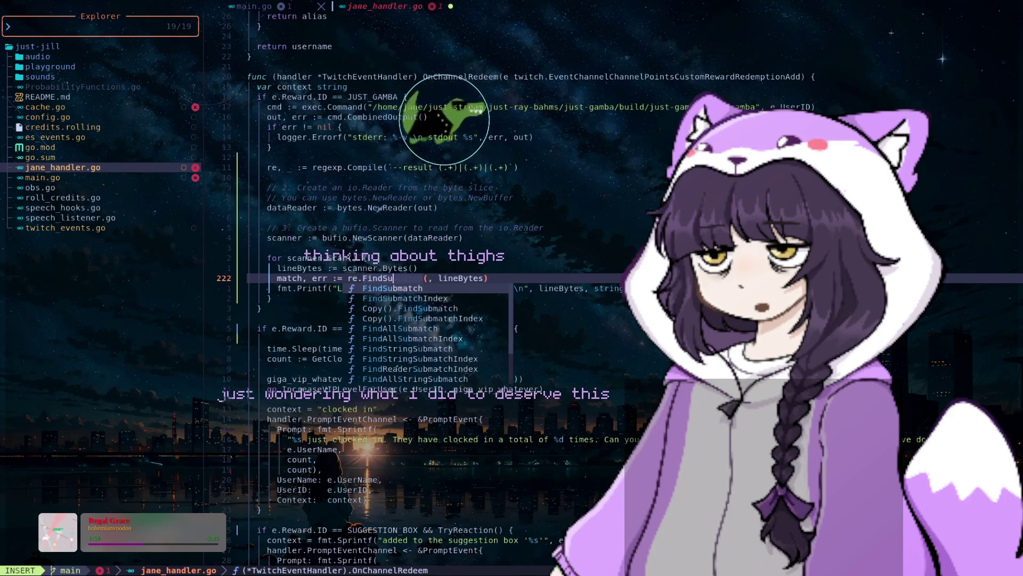
text(match)
key(Escape)
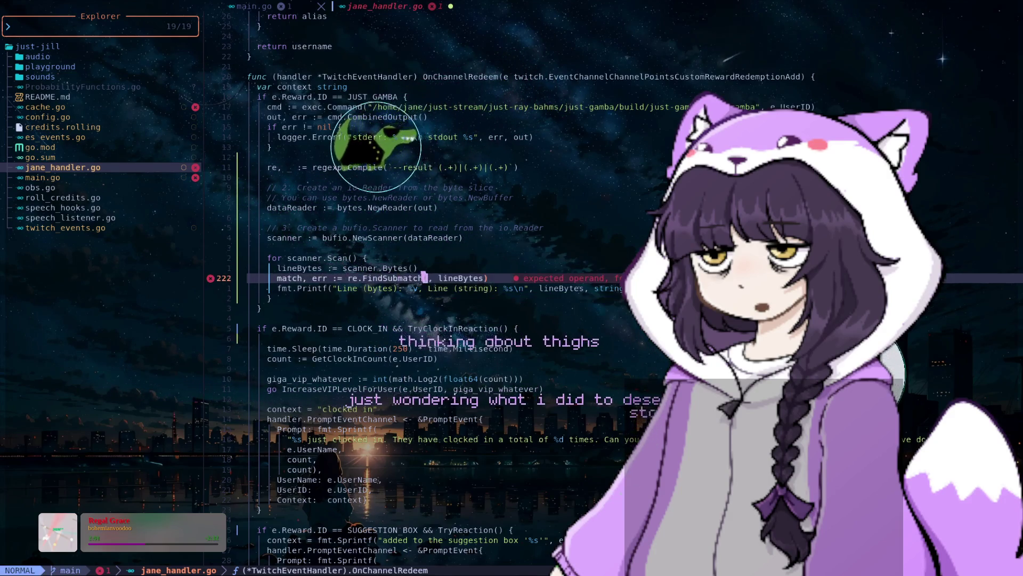
key(x)
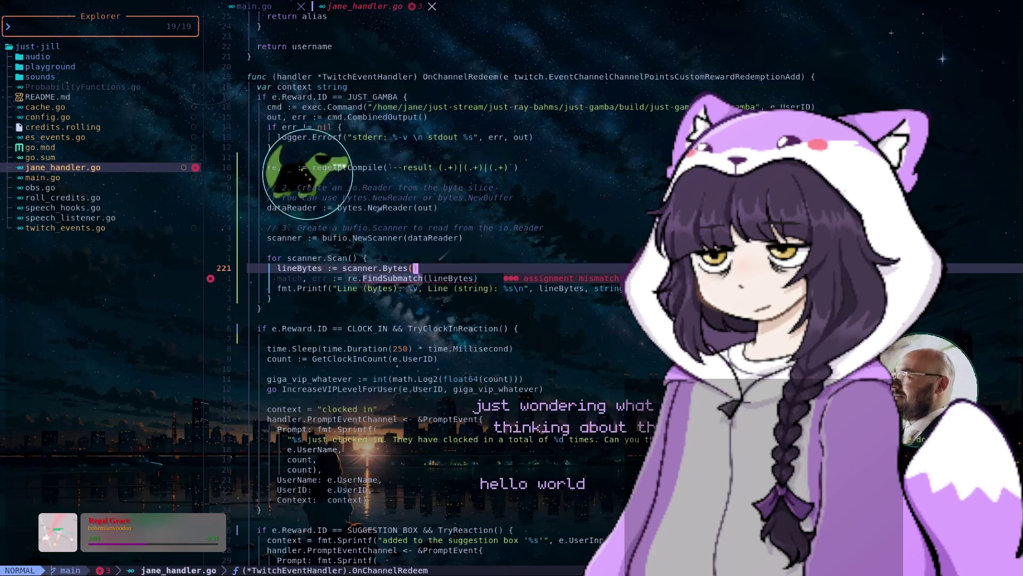
key(h)
key(h)
key(h)
key(h)
key(K)
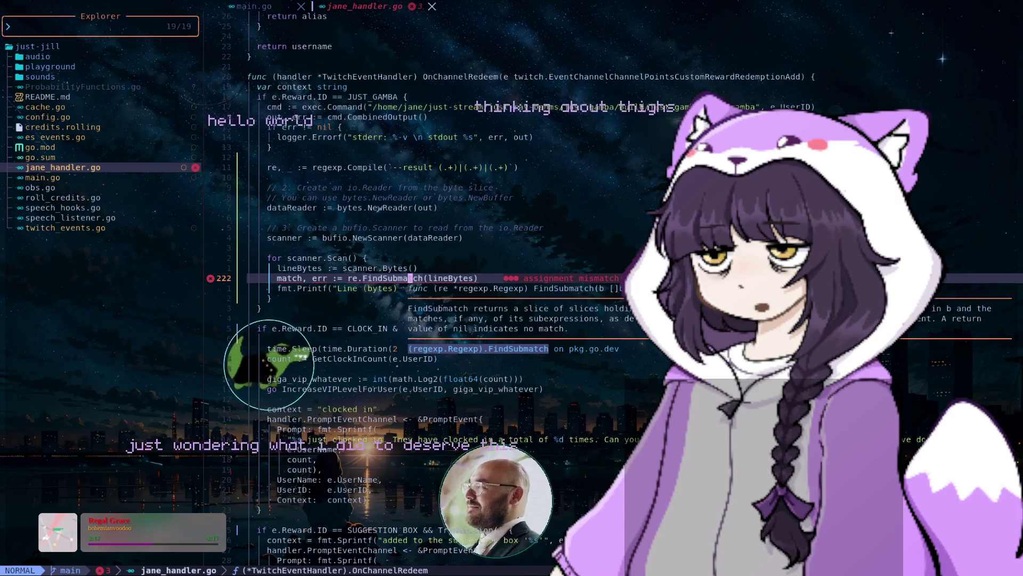
Remove the err return variable so match holds only re.FindSubmatch(lineBytes)
key(b)
key(b)
key(b)
key(c)
key(i)
key(w)
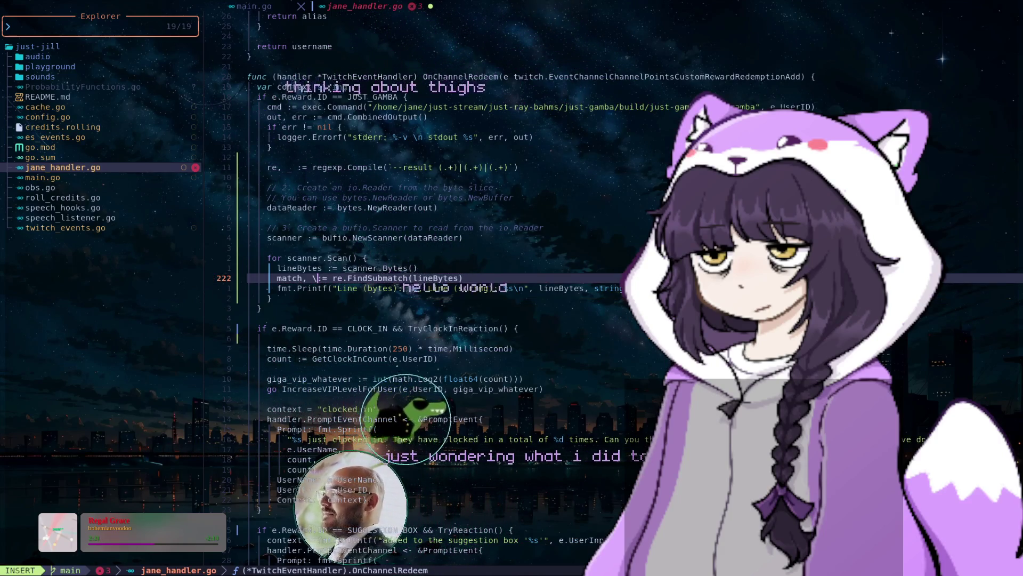
key(Escape)
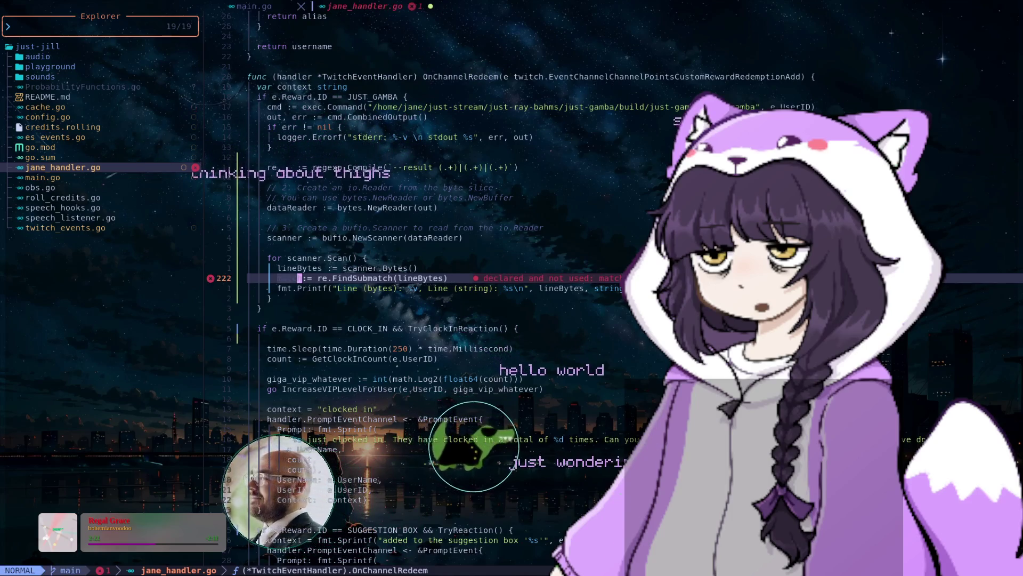
text(a_)
key(Escape)
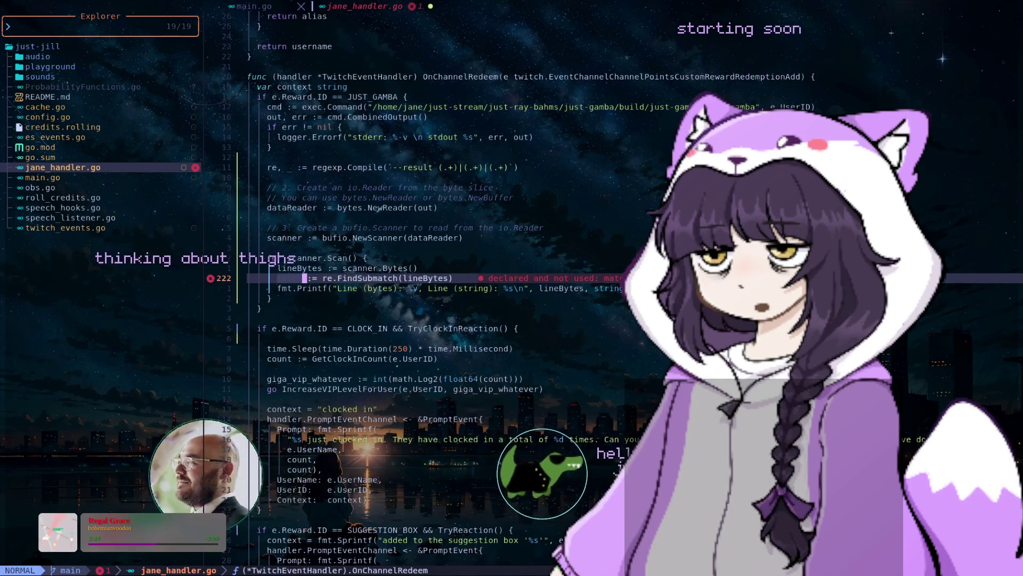
Save jane_handler.go with :w
text(w)
key(Return)
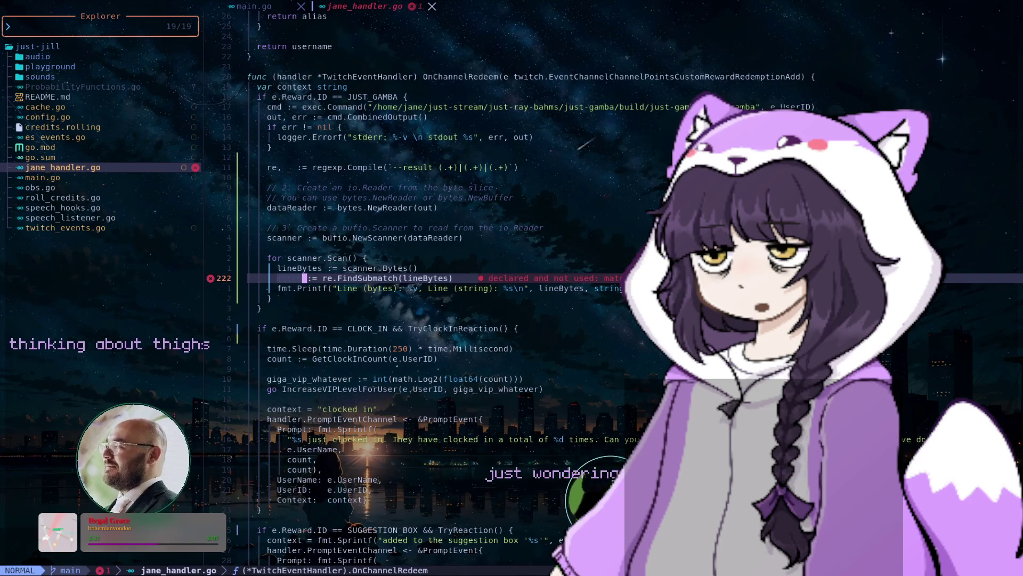
key(j)
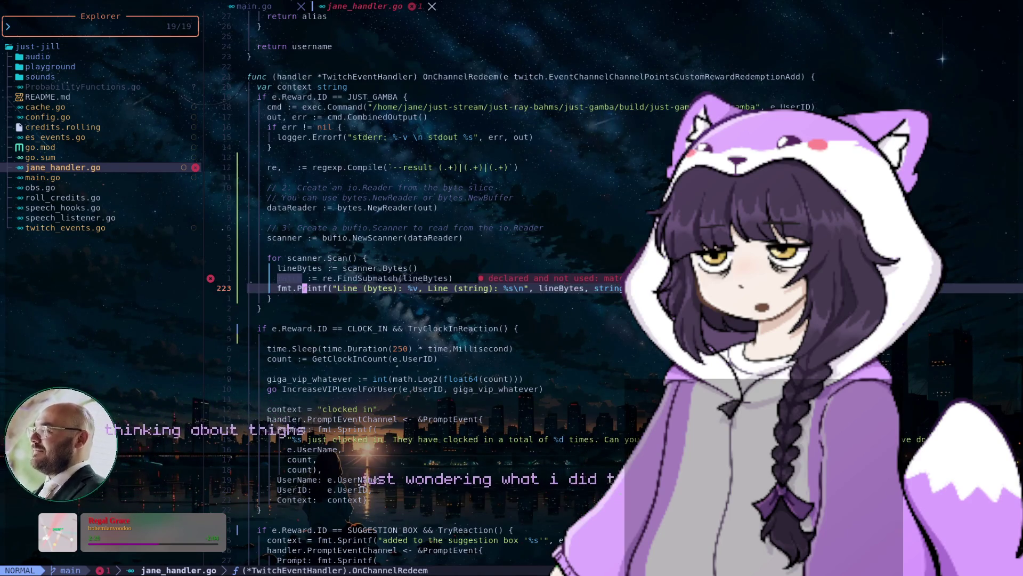
Rewrite line 223 as an if match != nil block calling logger.Infof with match[1], match[2], match[3]
key(c)
key(c)
text(if)
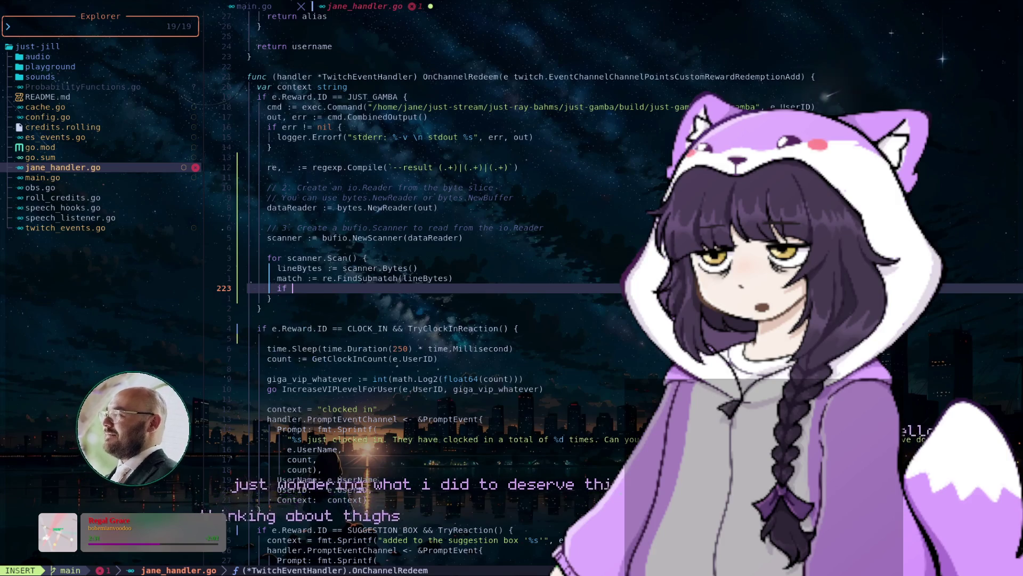
text(match)
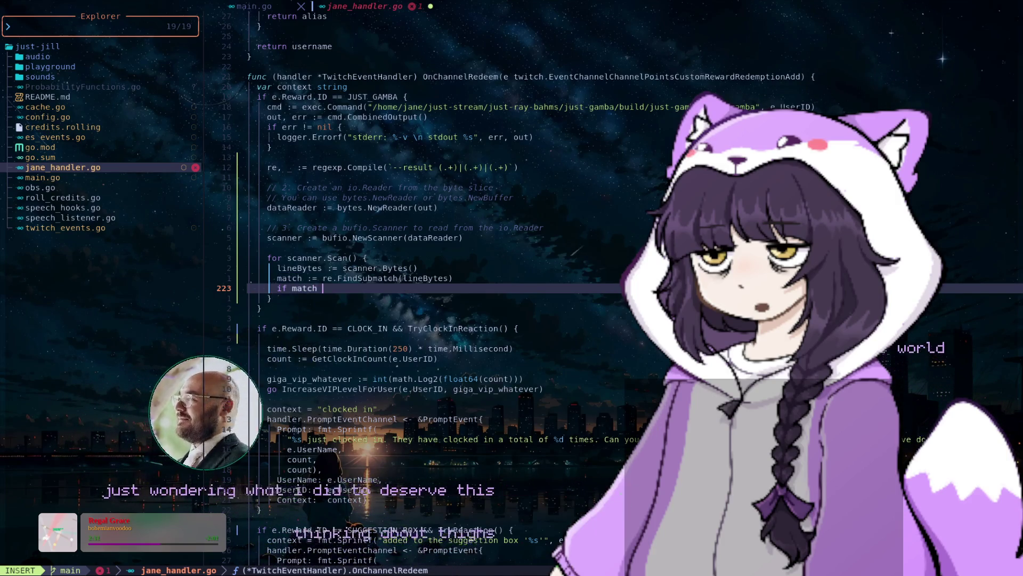
text( != nil )
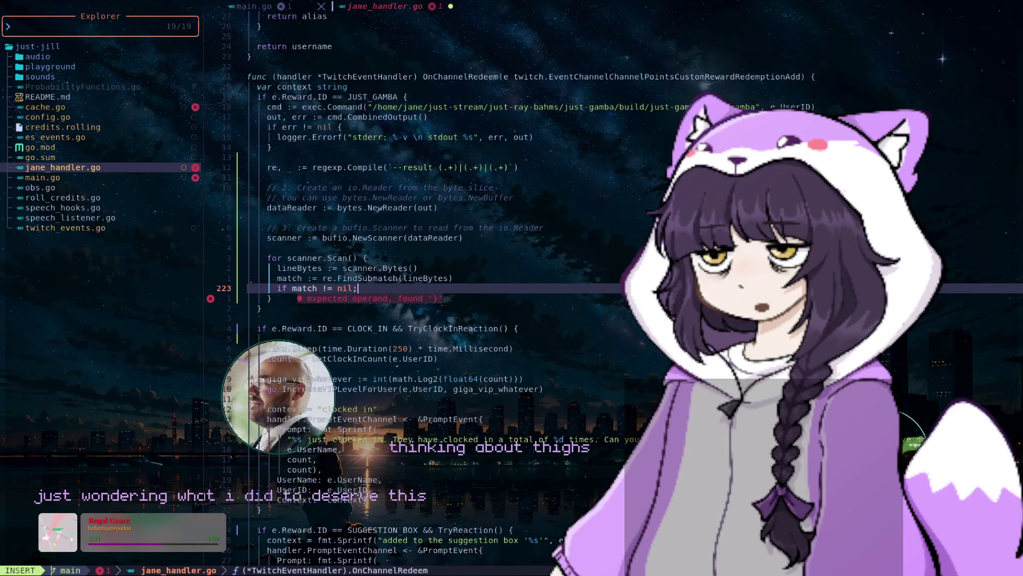
text({)
key(Return)
text(l)
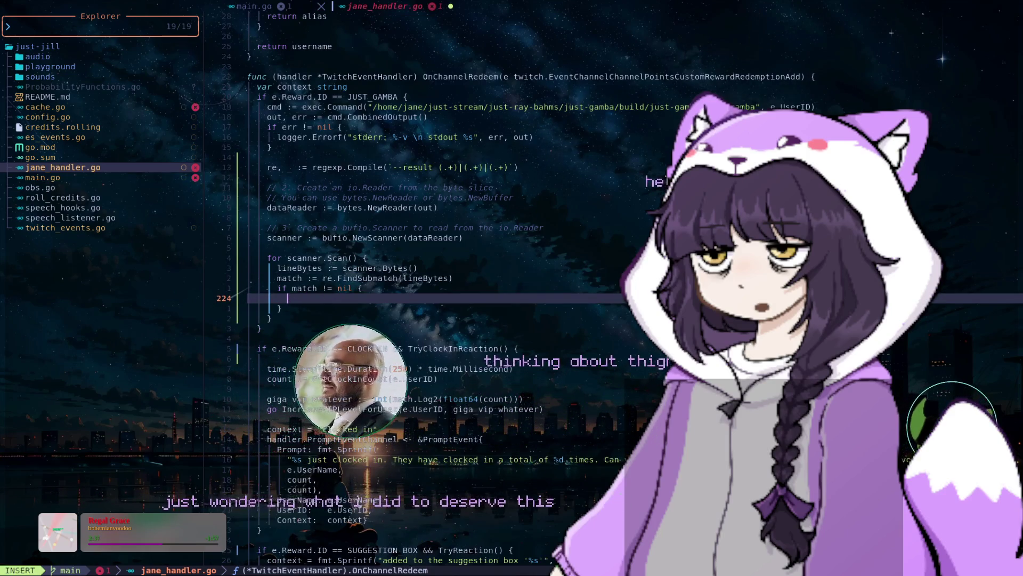
text(og)
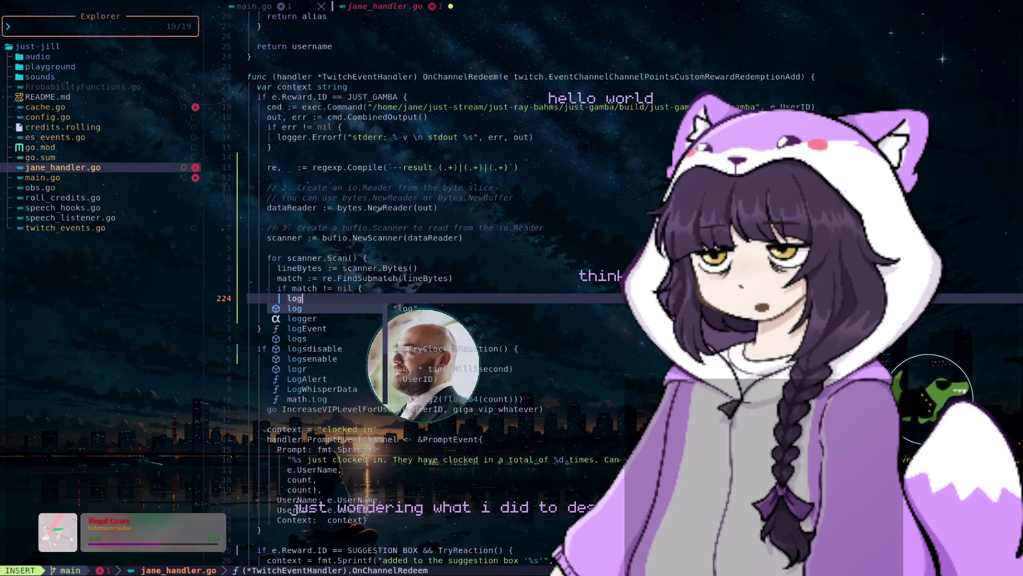
text(ger.)
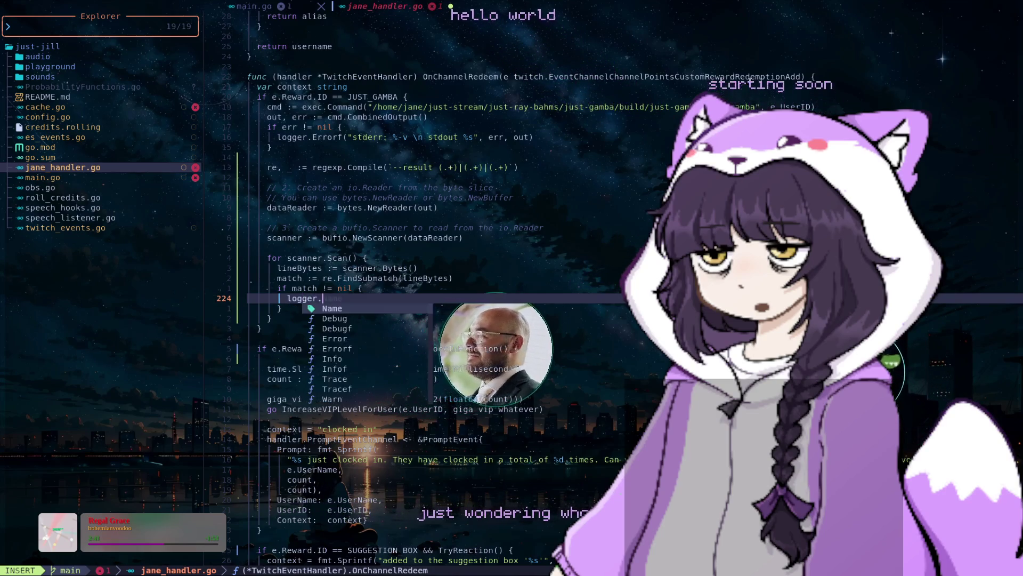
text(Infof()
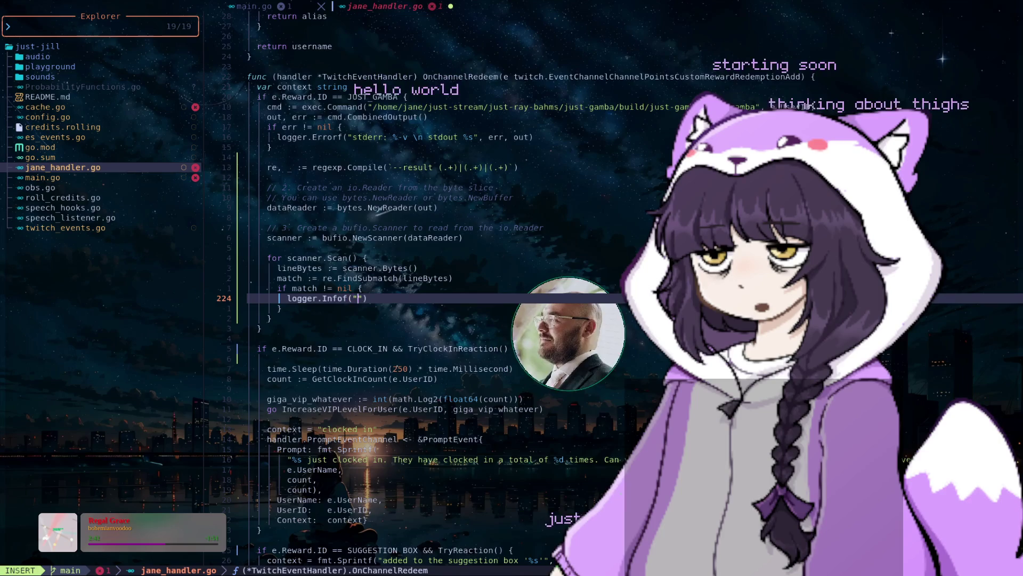
text(")
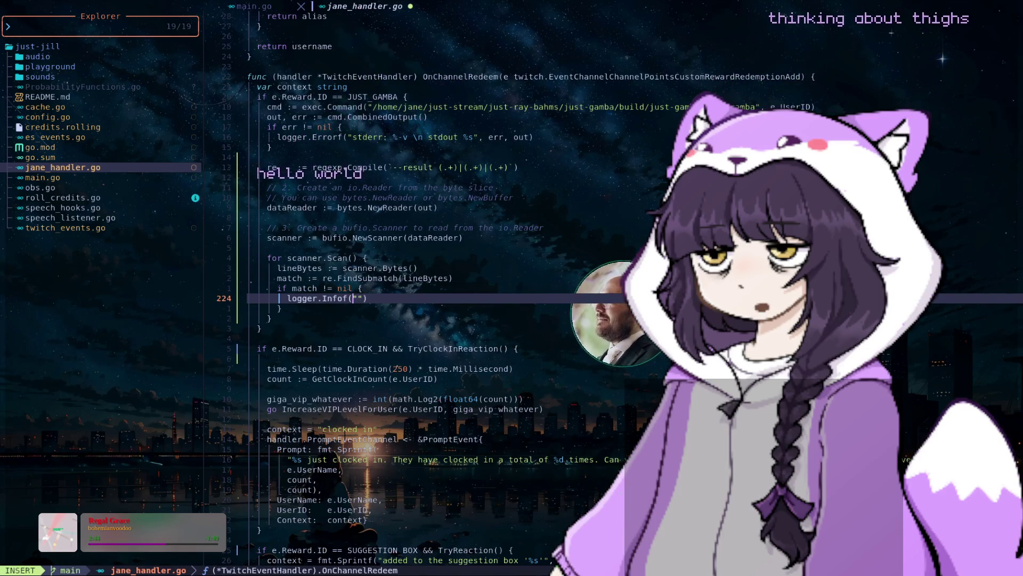
text([)
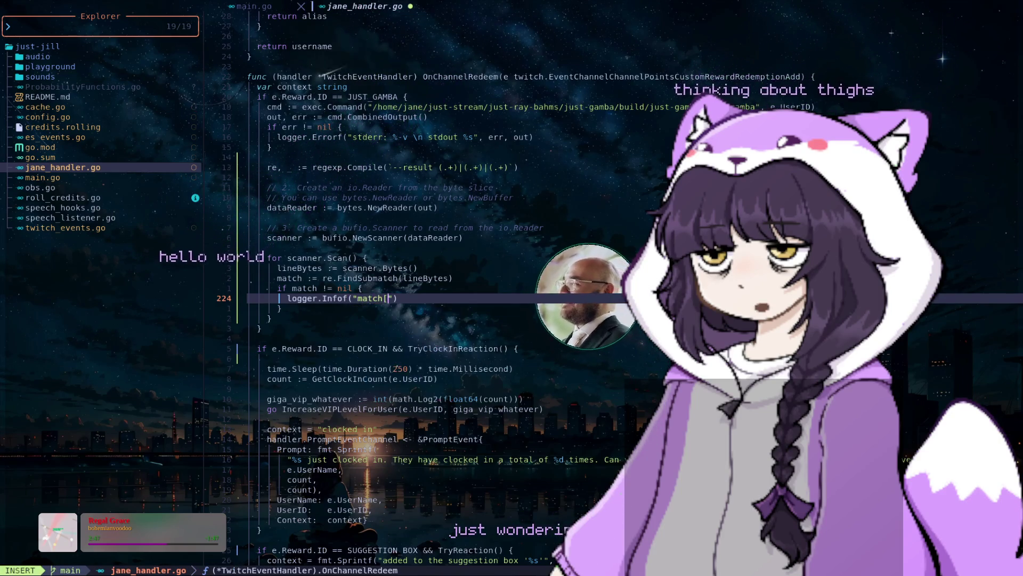
text({)
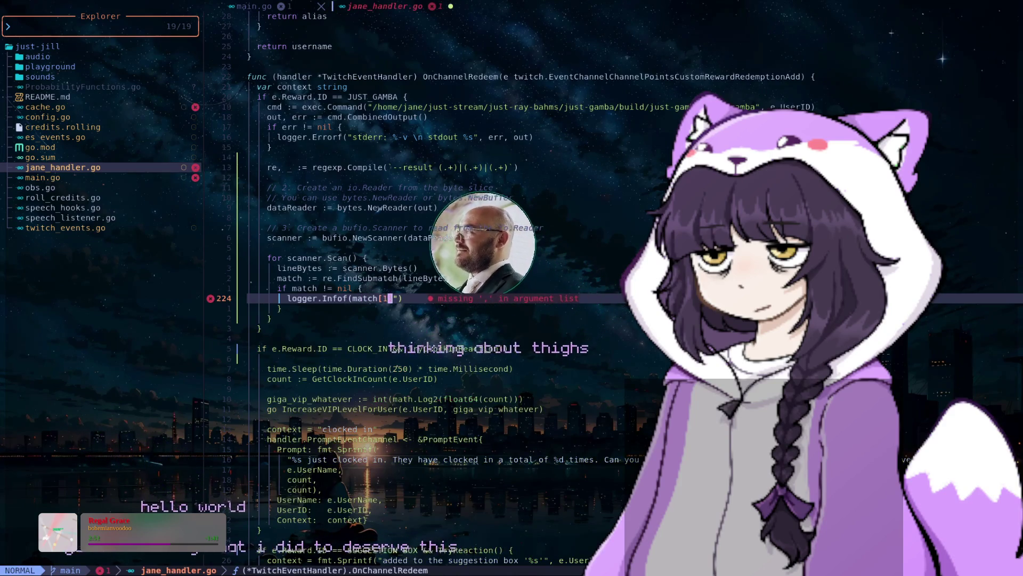
text(, match)
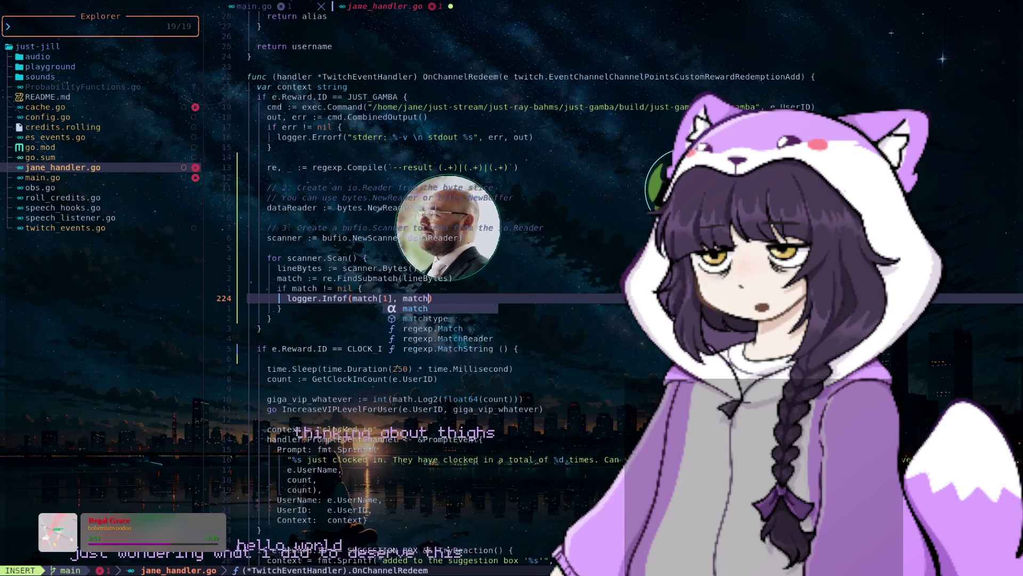
text([2], ma)
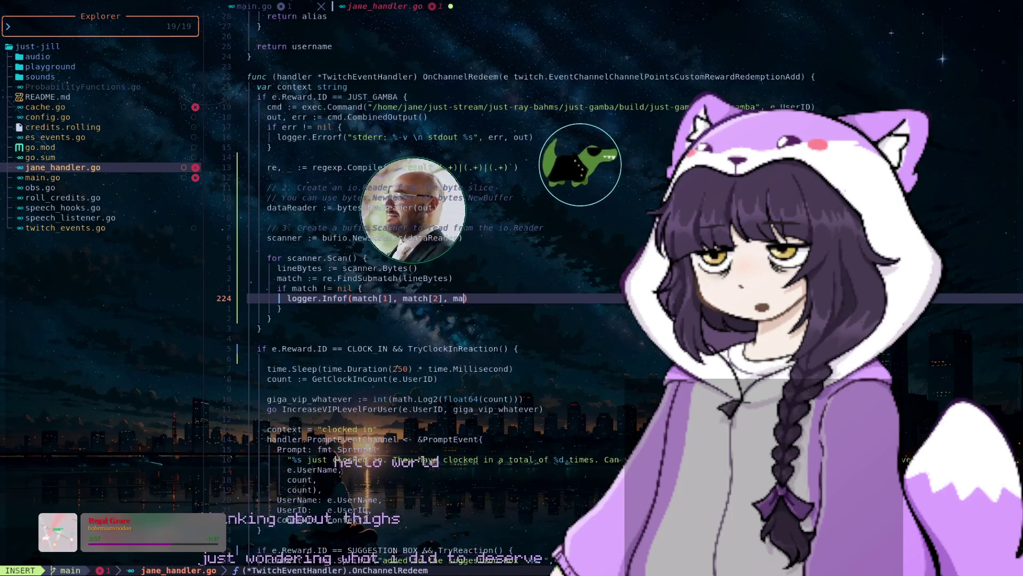
text(tch[3)
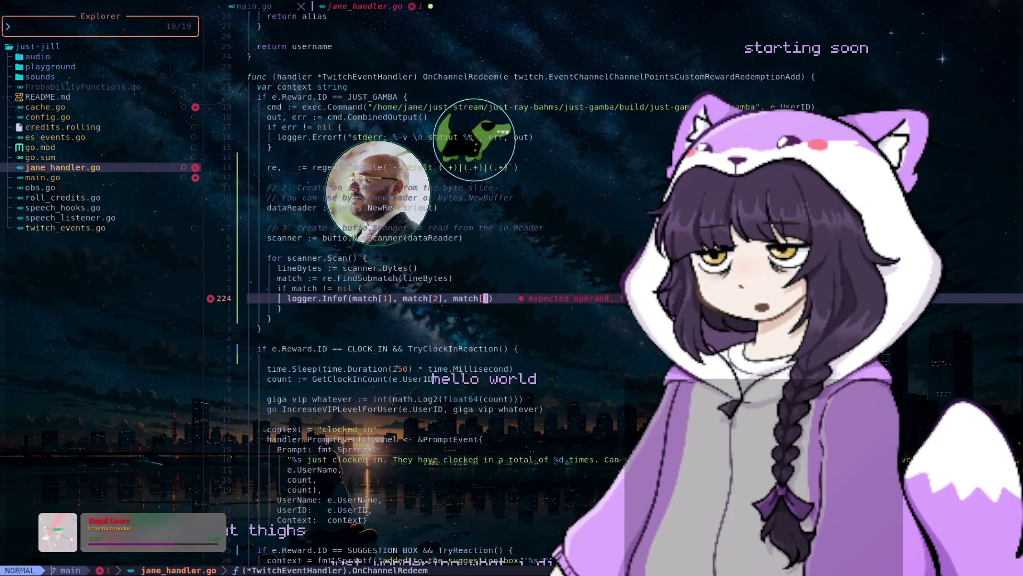
key(Escape)
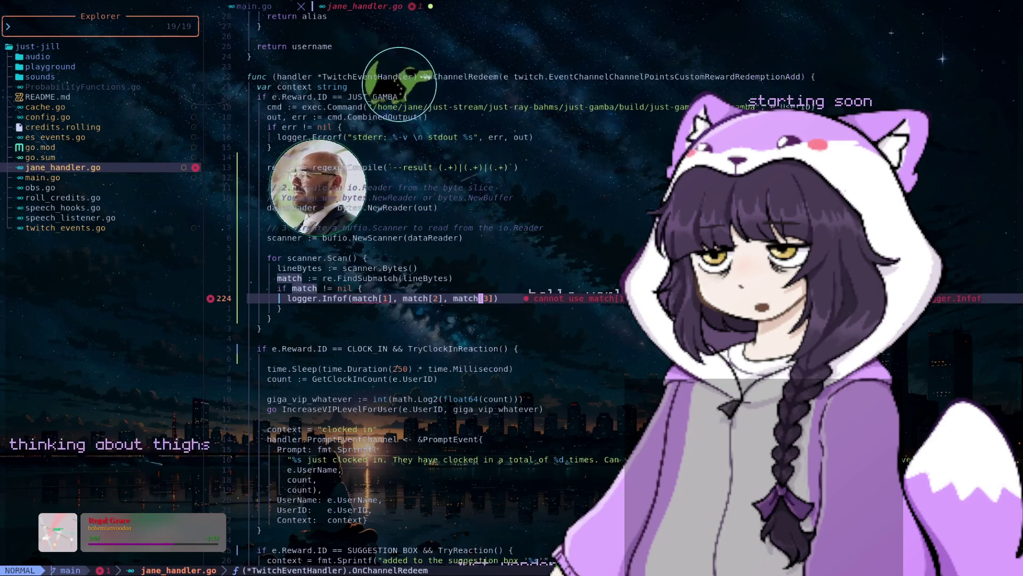
Insert the "%s|%s|%s" format string as the first Infof argument
key(i)
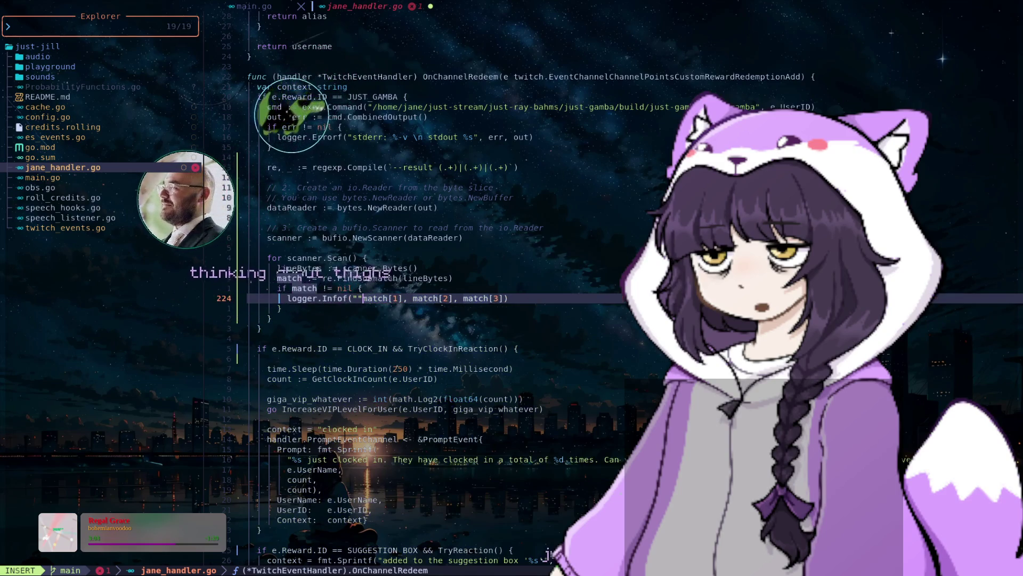
text(", )
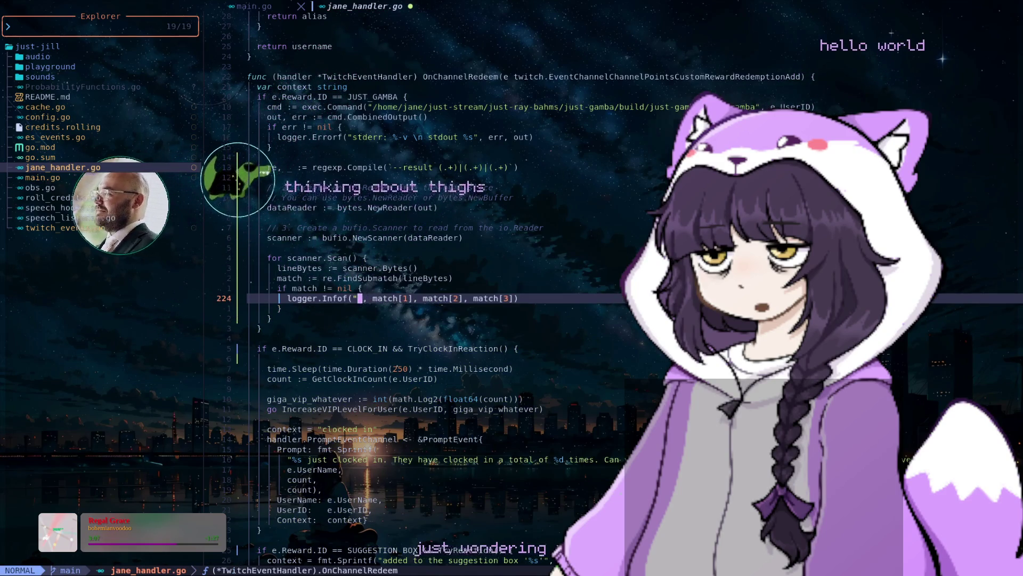
text(i)
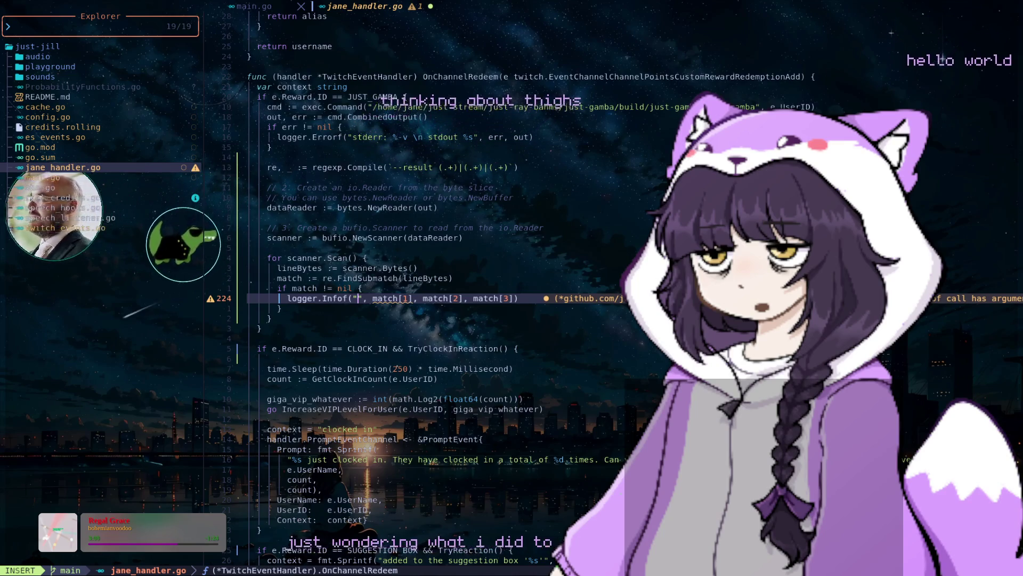
text(%s)
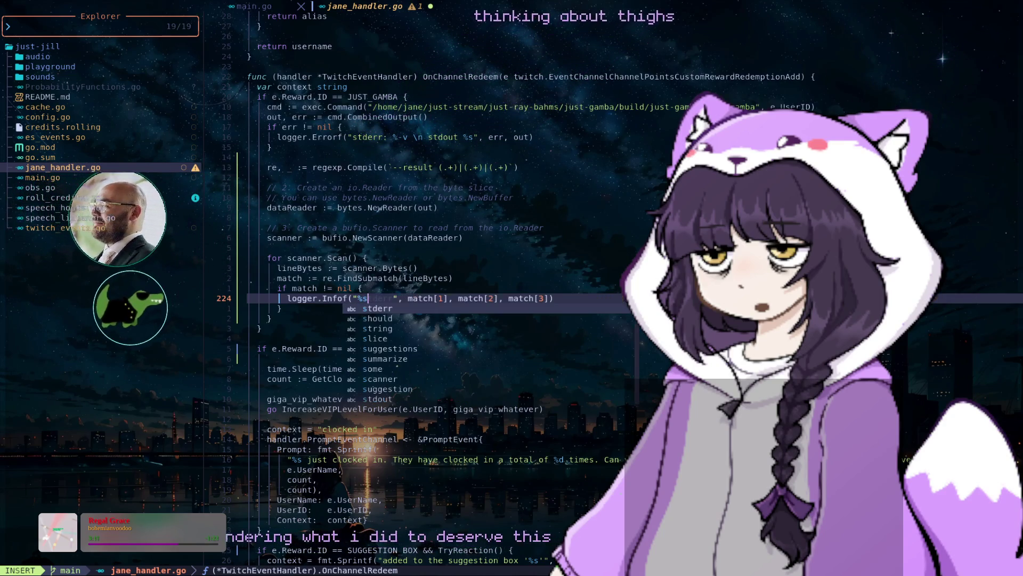
text(|%s)
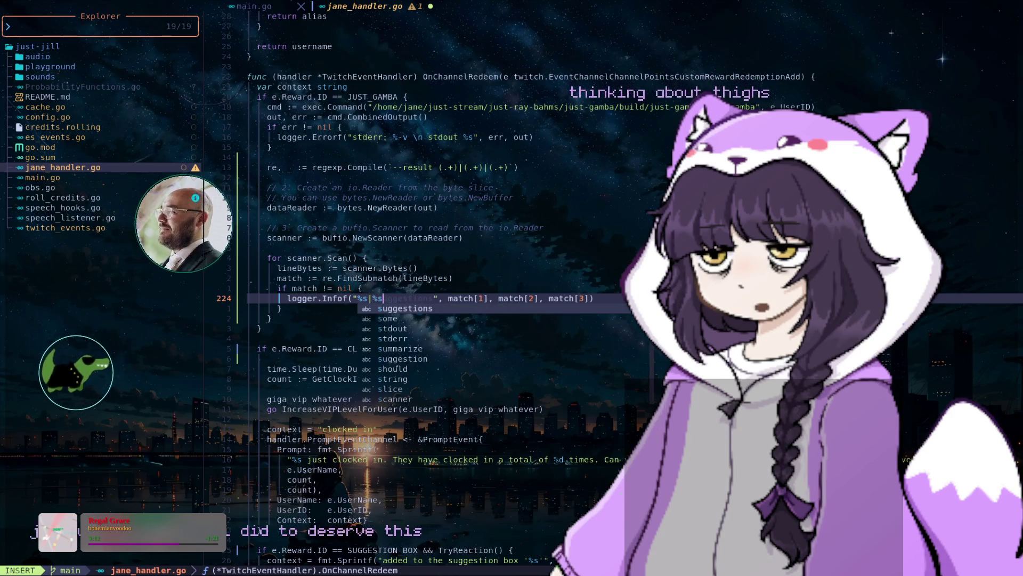
text(|)
text(s)
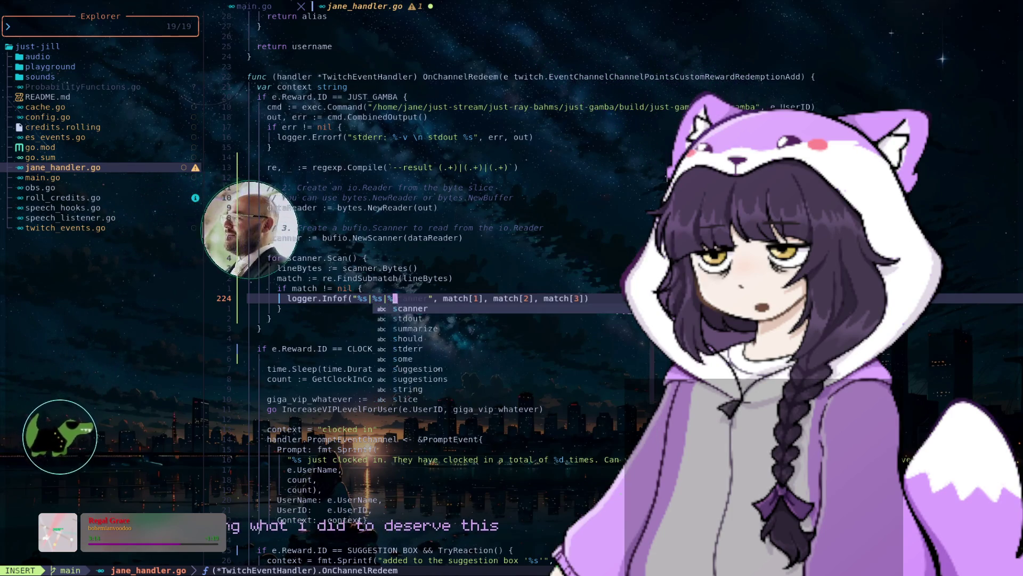
key(Escape)
key(k)
key(j)
key(j)
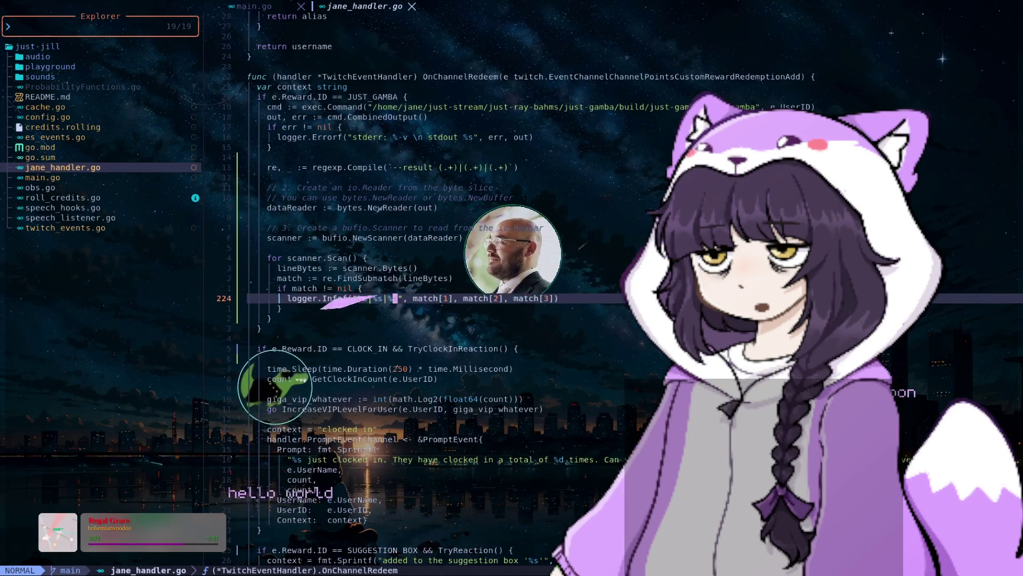
Quit Neovim, switch to the just-gamba terminal and clear its old build output
text(:q)
key(Return)
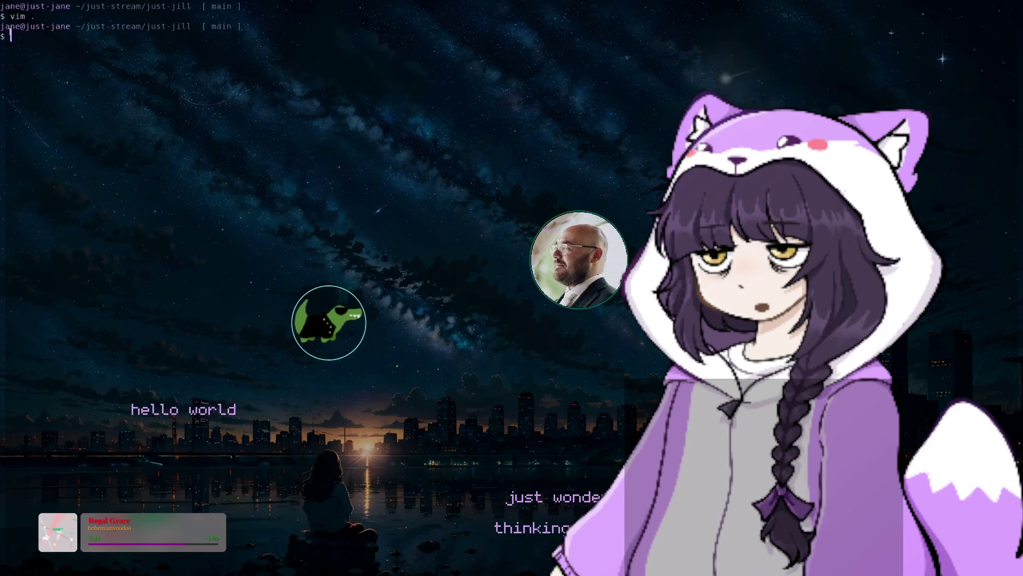
text(clear)
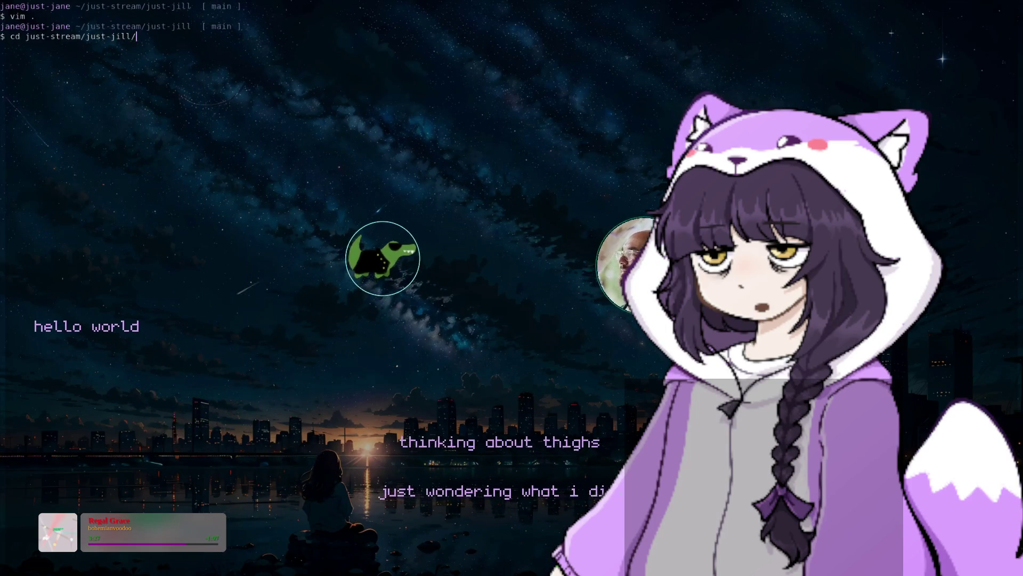
key(super+2)
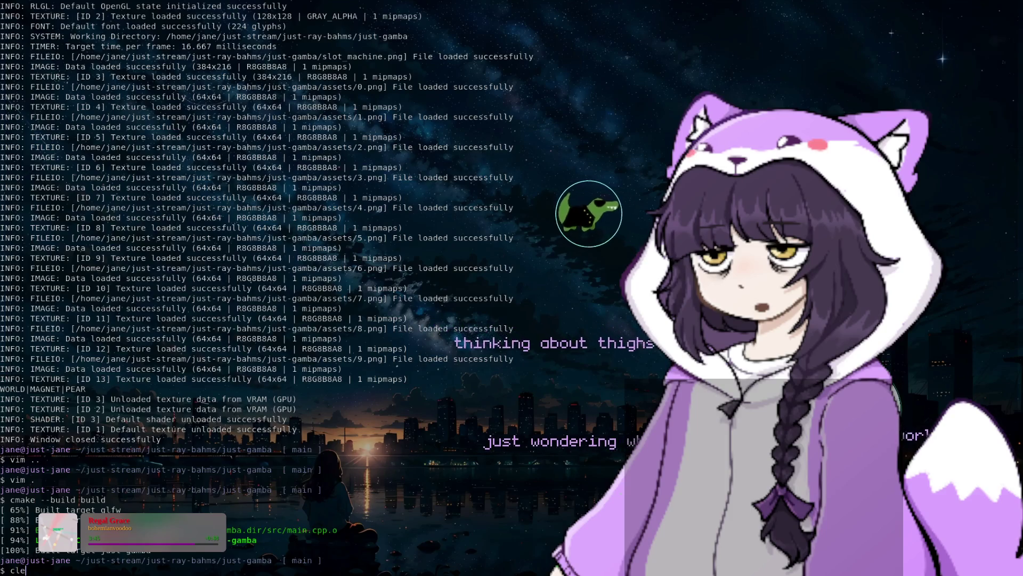
text(ar)
key(Return)
text(./build/just-gamba/just-gamba 123)
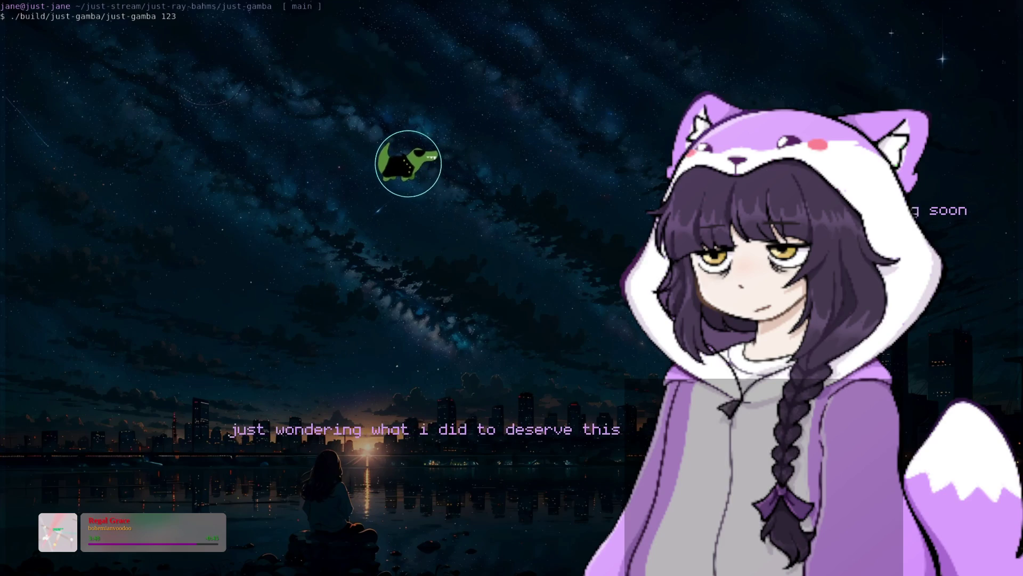
Run just-gamba, close its window after result ONE|MAGNET|MAGNET prints, then clear the terminal
key(Return)
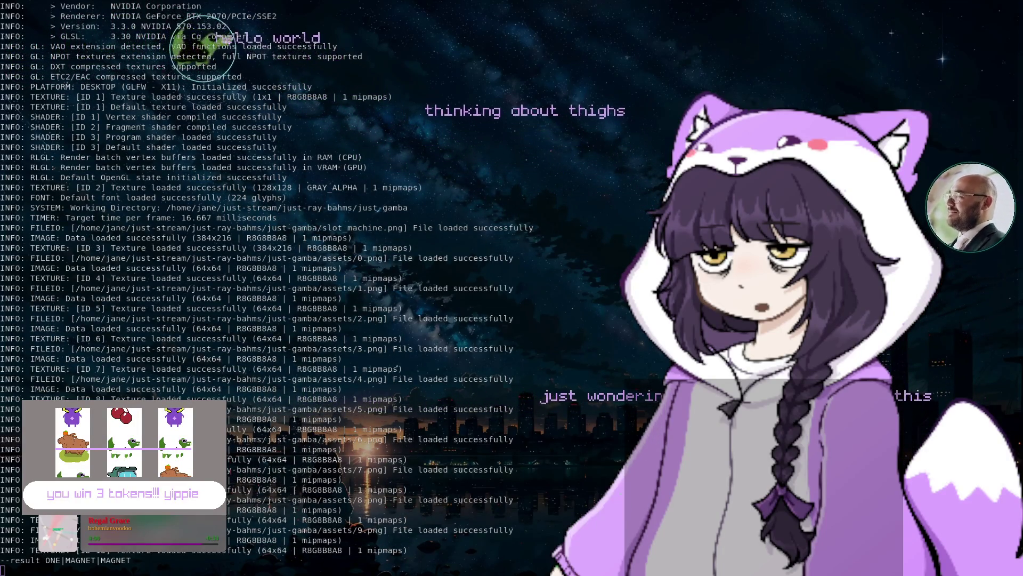
key(Escape)
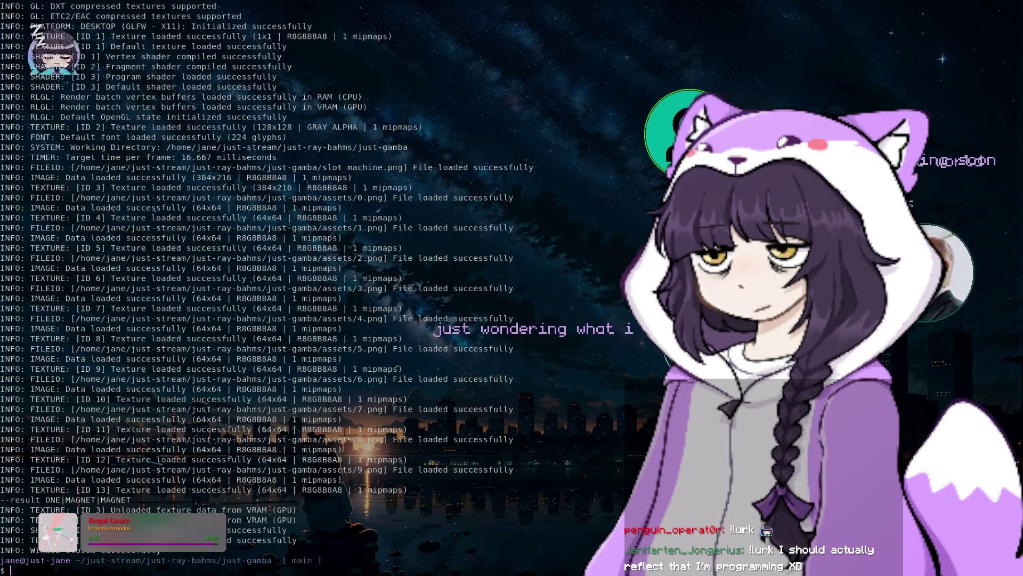
text(clear)
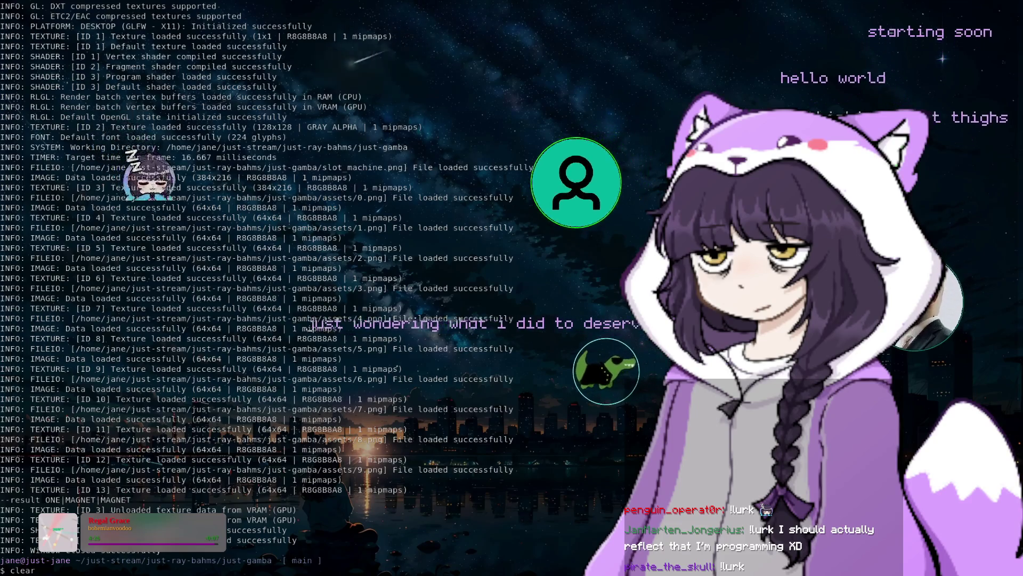
key(Return)
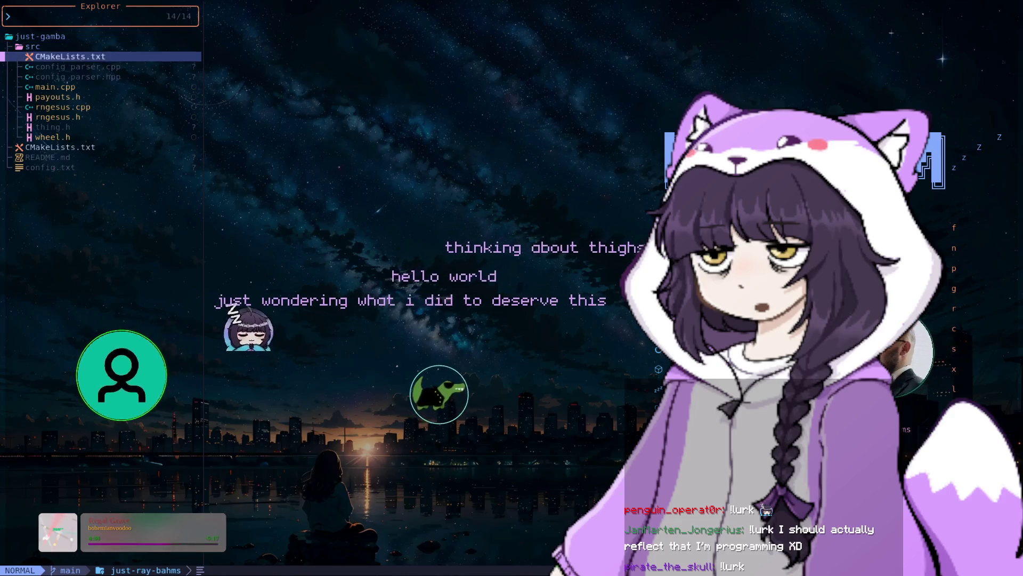
Open src/main.cpp from the just-gamba explorer and scroll to the --result printing loop
key(j)
key(j)
key(j)
key(j)
key(j)
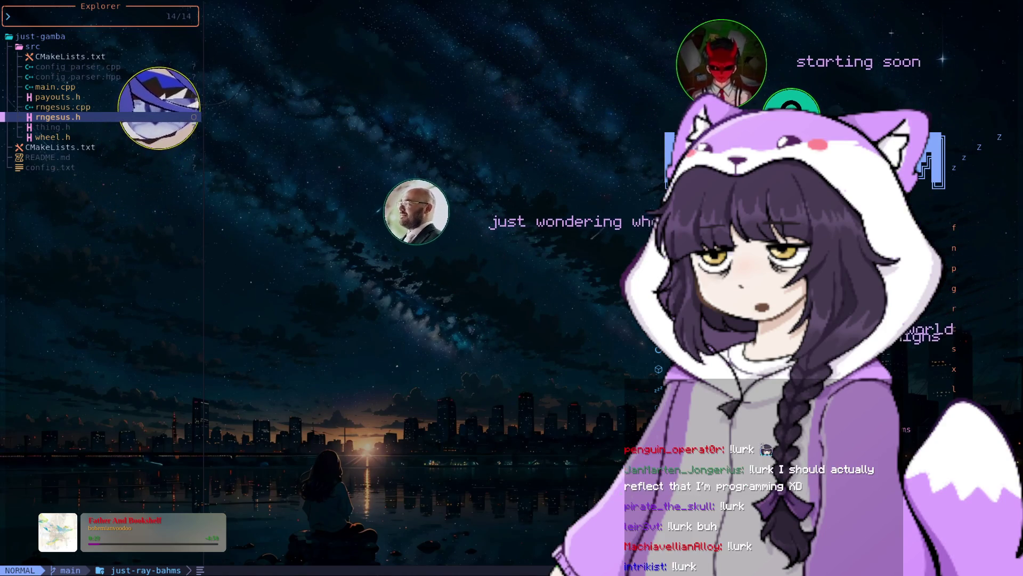
click(55, 86)
key(Return)
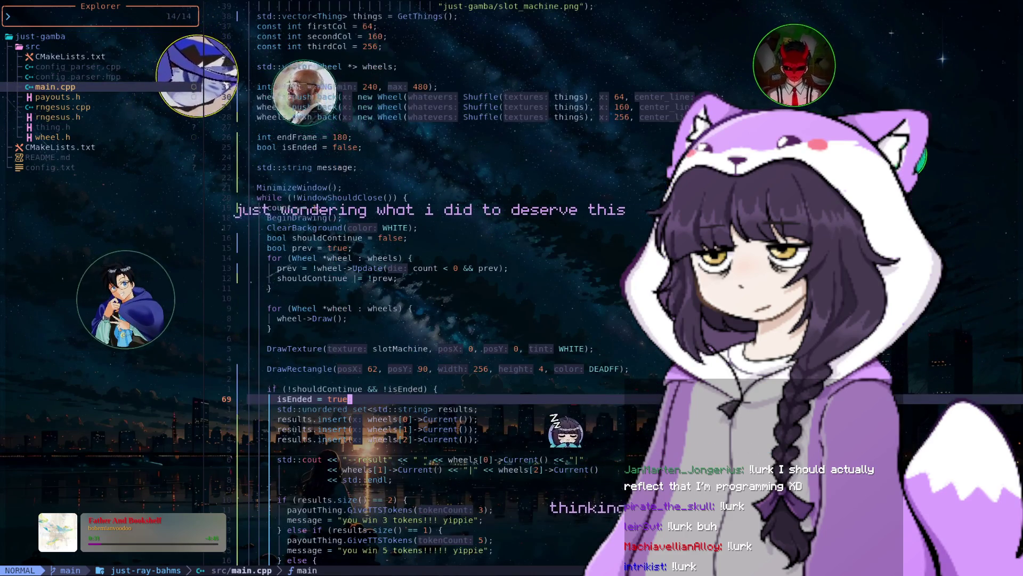
scroll(426, 288, down, 3)
Quit main.cpp and launch vim . from the just-jill terminal
key(k)
key(k)
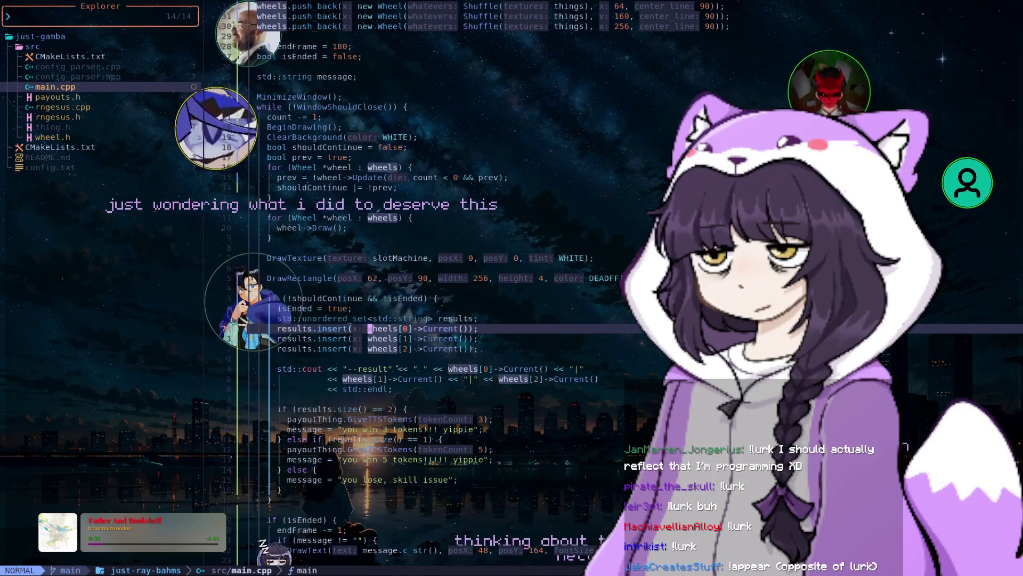
text(:q)
key(Return)
text(vim)
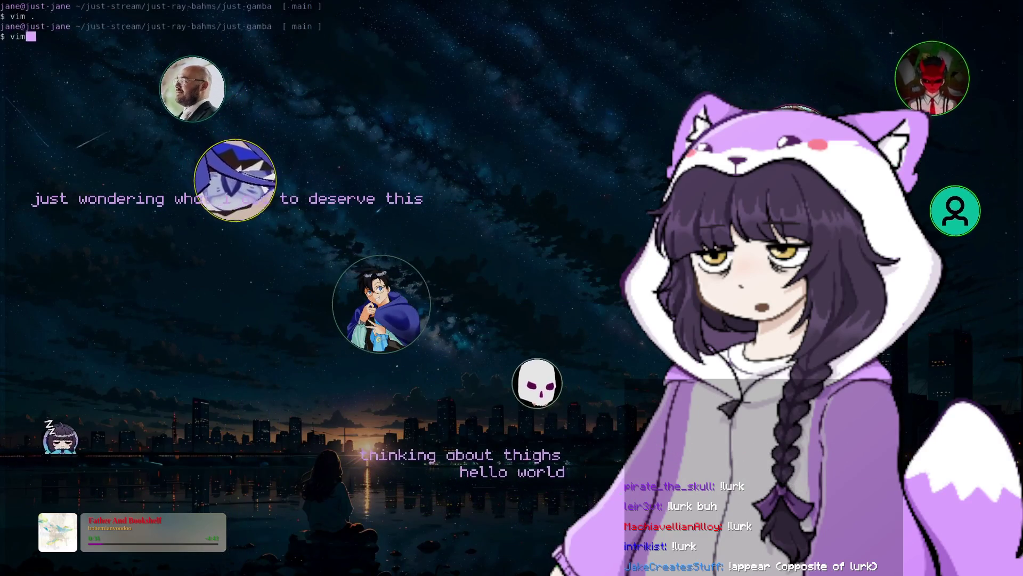
text( .)
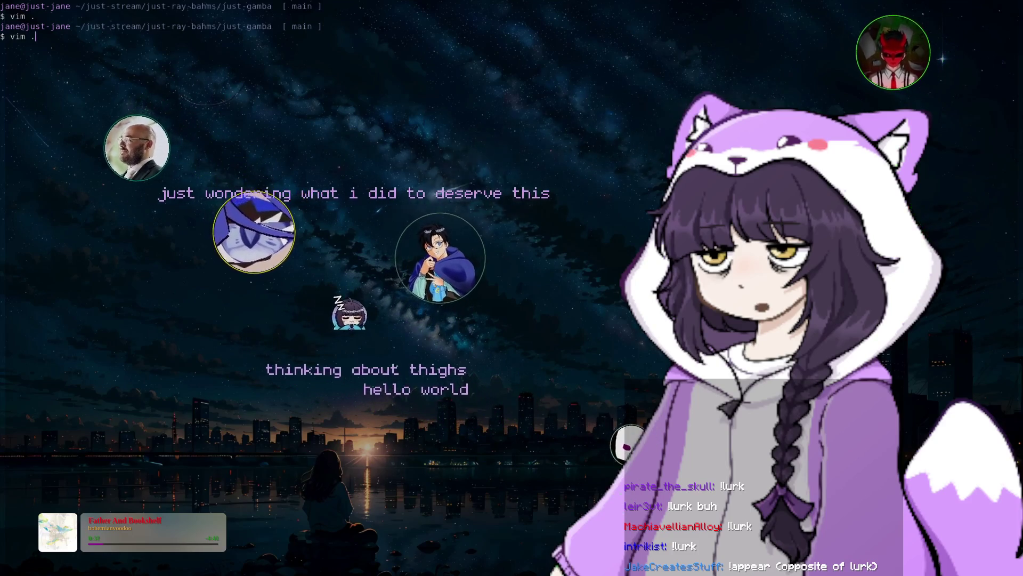
text(./)
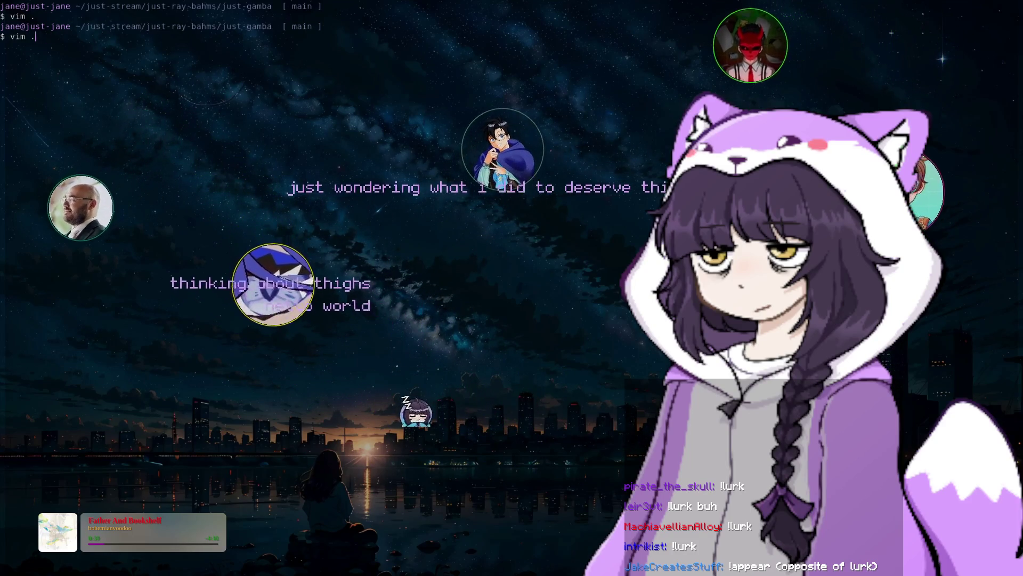
text(//)
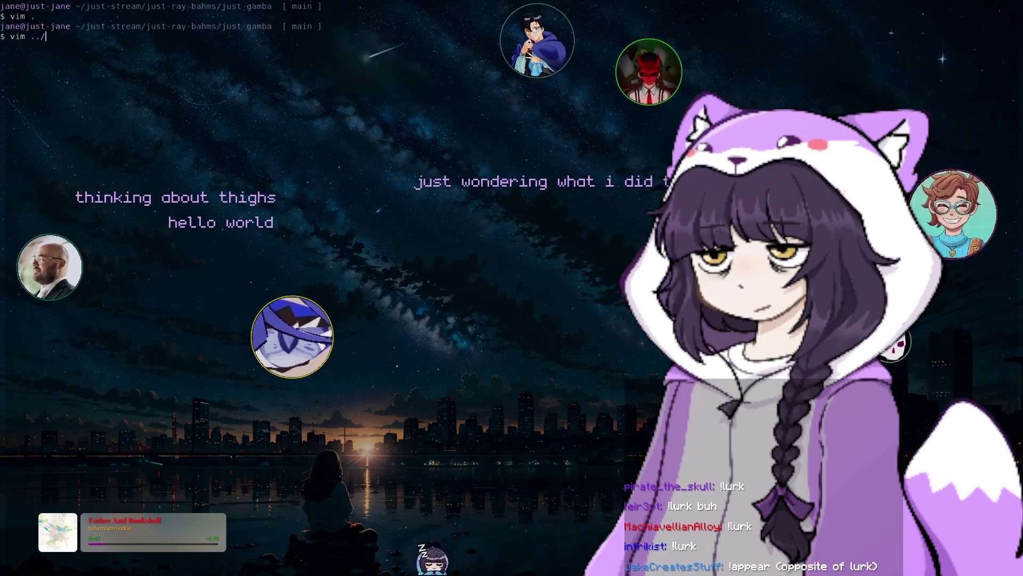
key(BackSpace)
key(BackSpace)
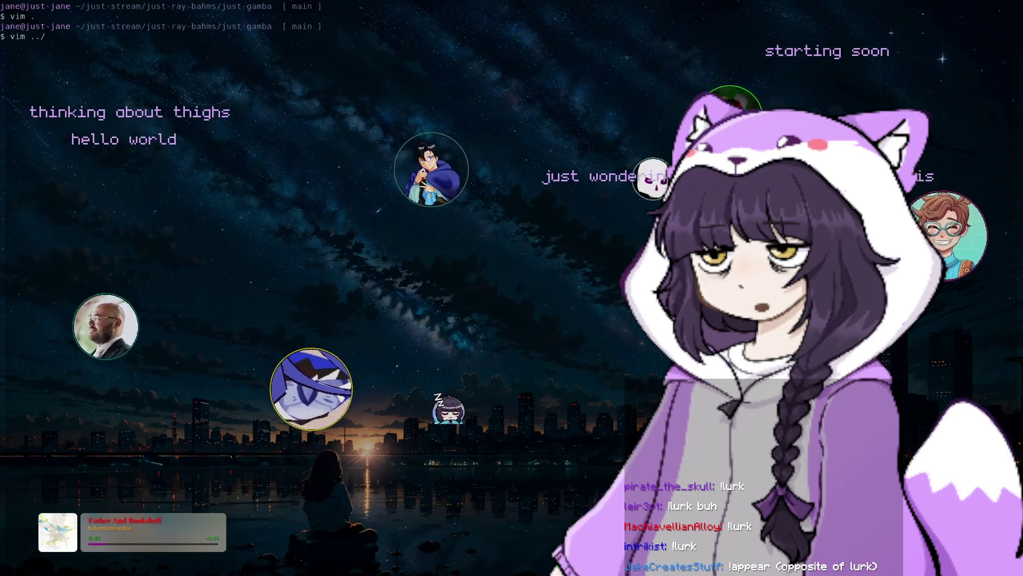
key(alt+Tab)
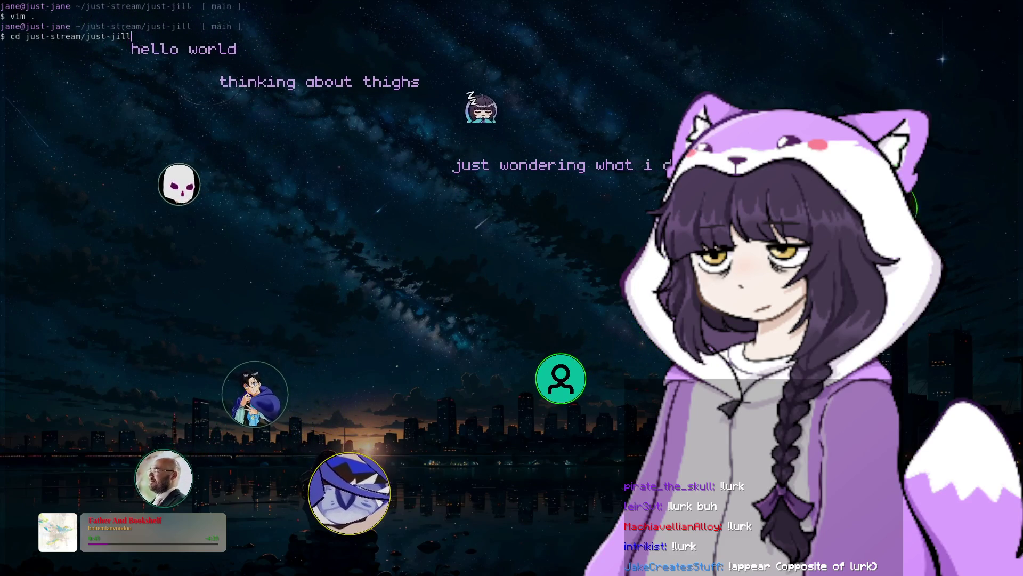
key(BackSpace)
key(BackSpace)
key(BackSpace)
key(Up)
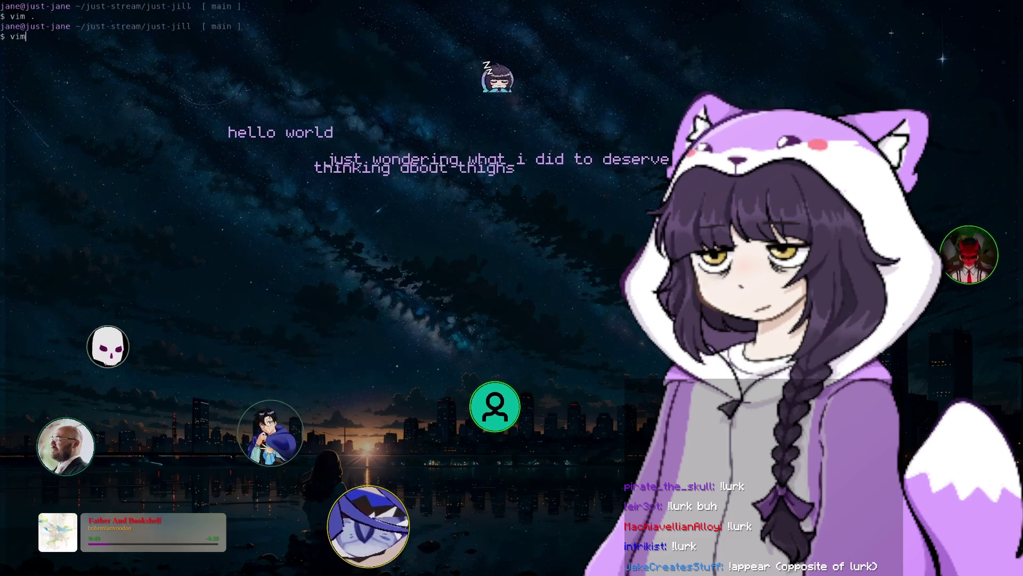
key(Return)
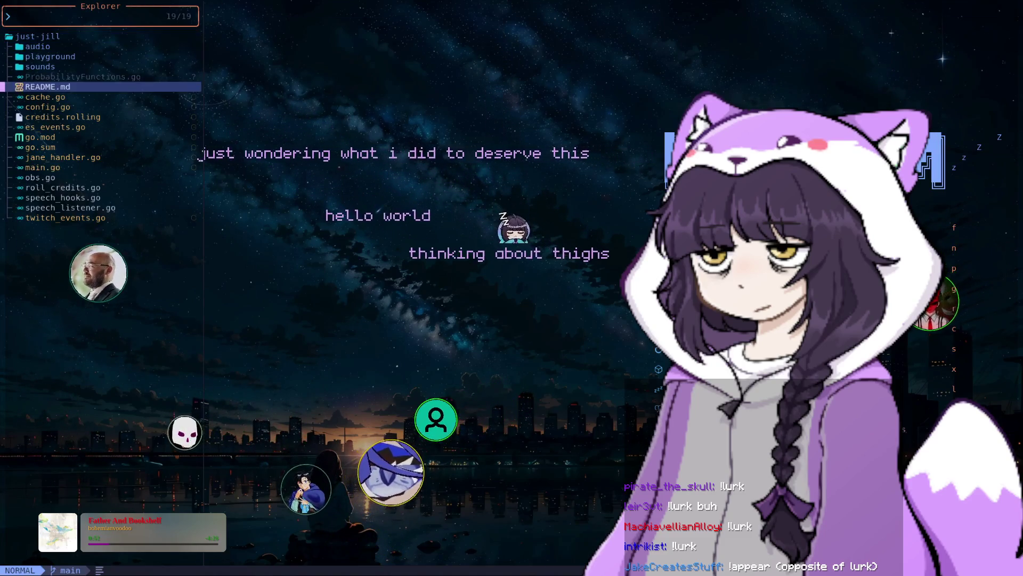
Open jane_handler.go and move up through the match check and scanner loop
key(Return)
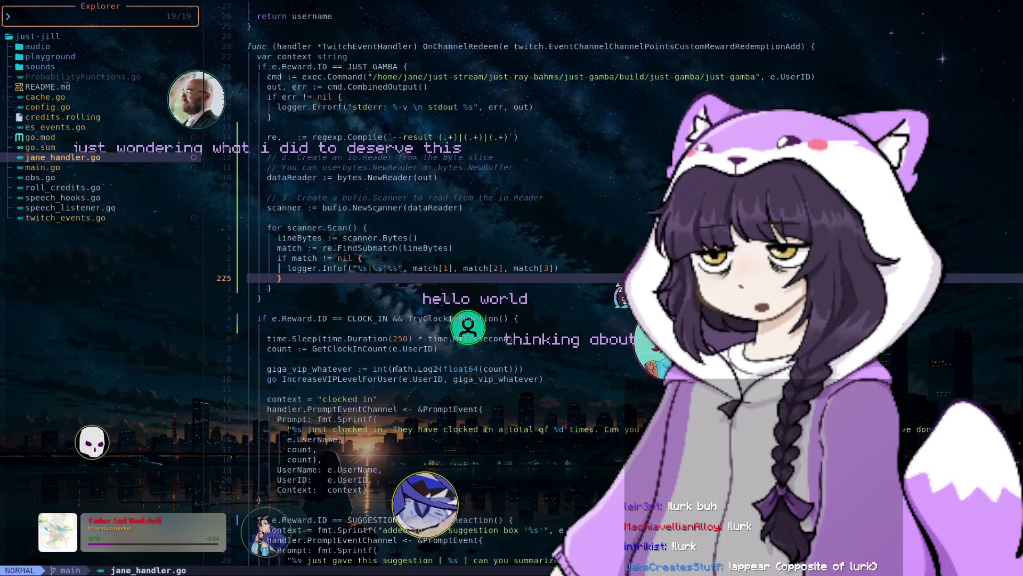
key(k)
key(k)
key(k)
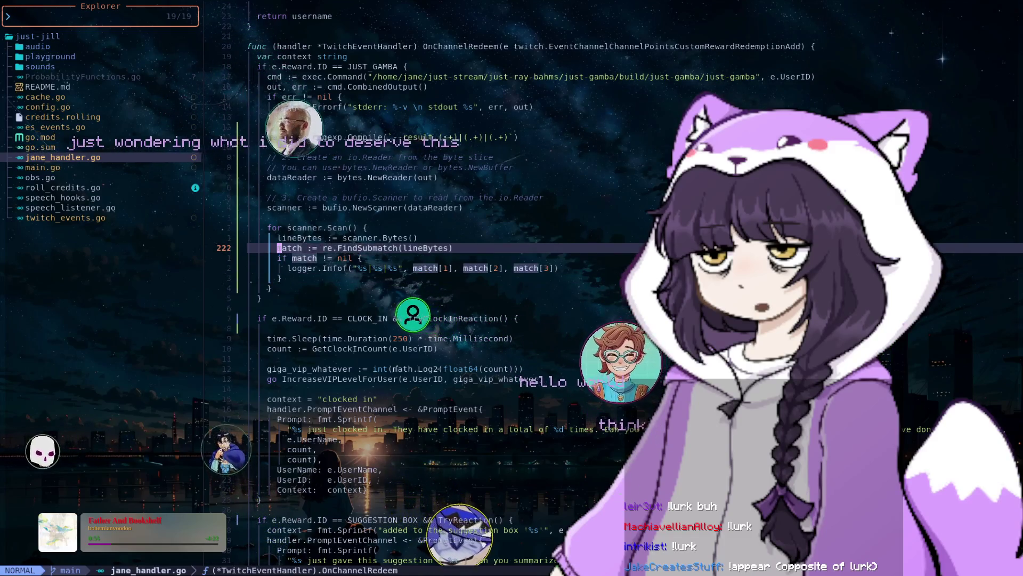
key(j)
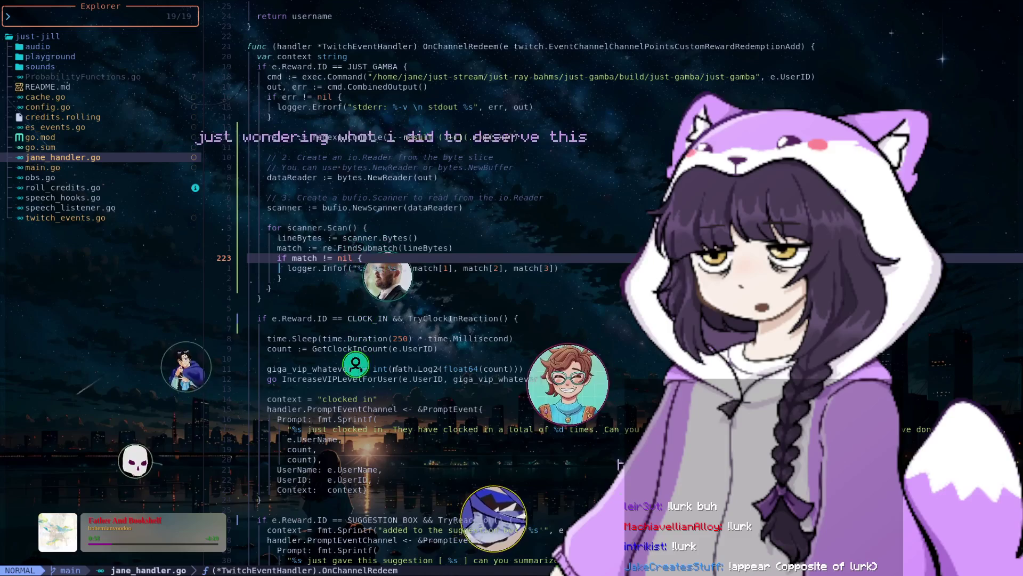
key(k)
key(k)
key(k)
key(k)
key(k)
key(k)
key(k)
key(k)
key(k)
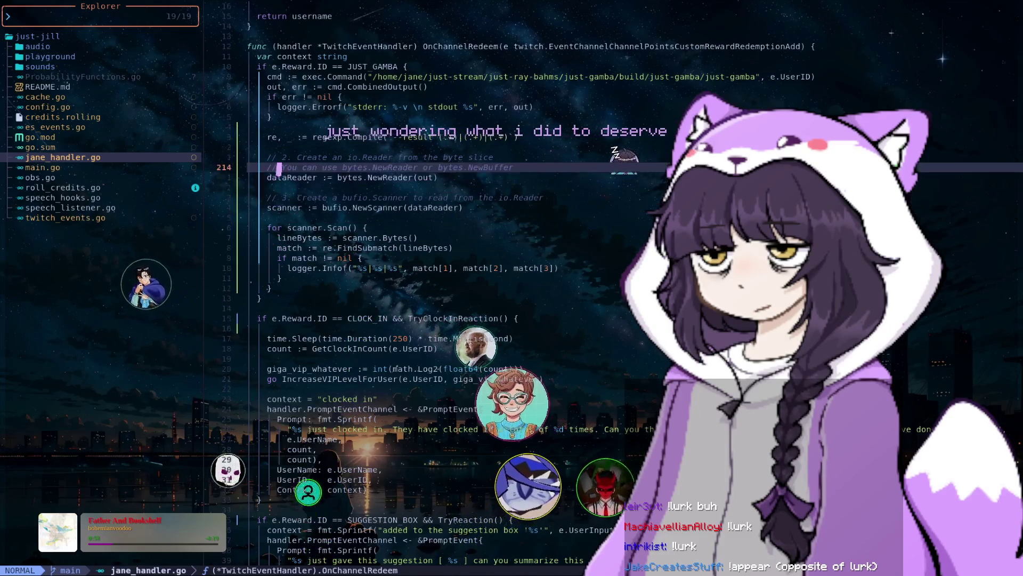
key(k)
key(k)
key(k)
key(k)
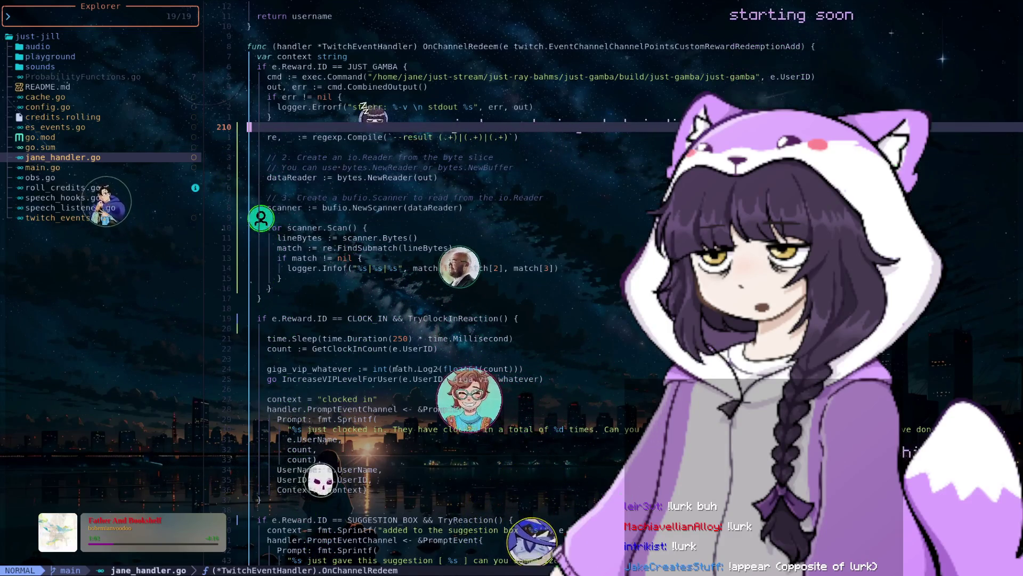
Quit Neovim and reopen the just-gamba project with vim ../
text(:q)
key(Return)
text(vim ../)
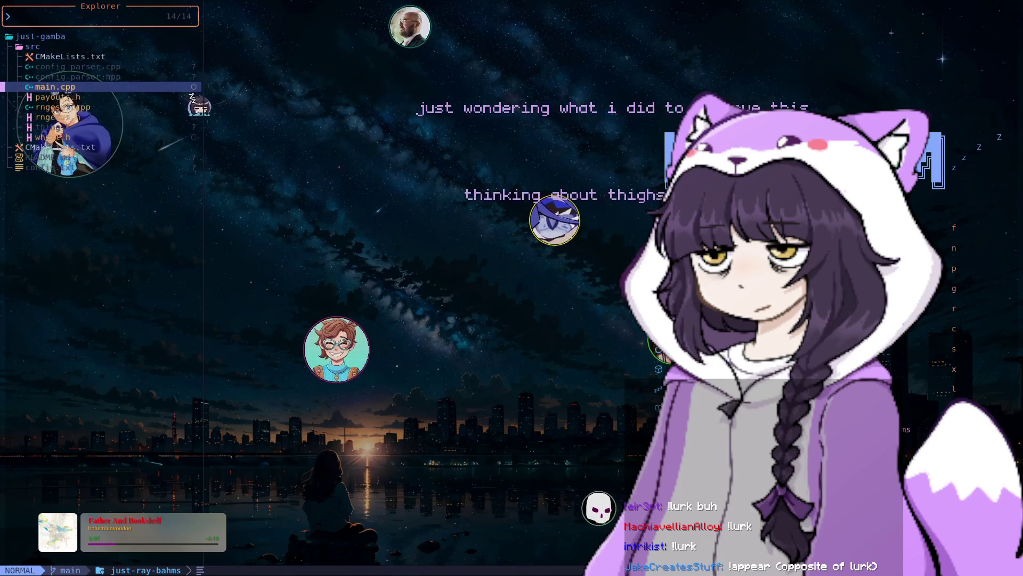
Open src/main.cpp from the just-gamba explorer to show main()
key(Return)
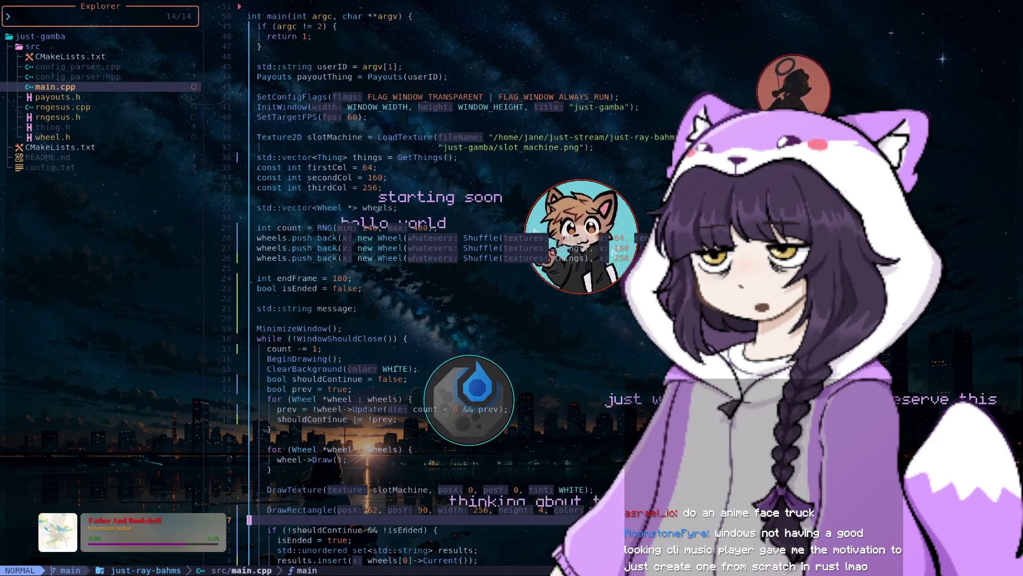
Select the BeginDrawing lines in main.cpp, then move to jane_handler.go's scanner block
drag(345, 359, 411, 368)
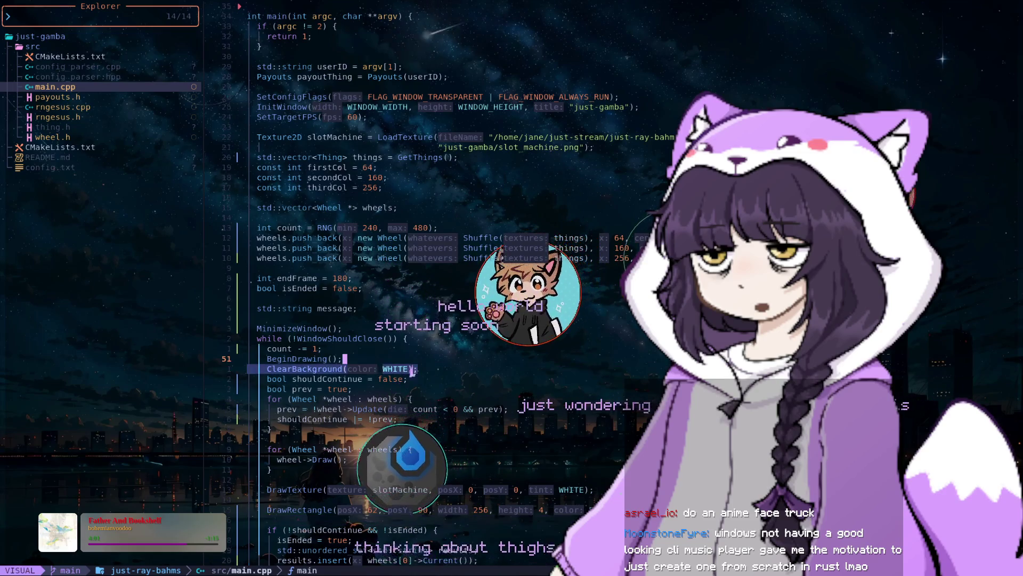
key(j)
key(j)
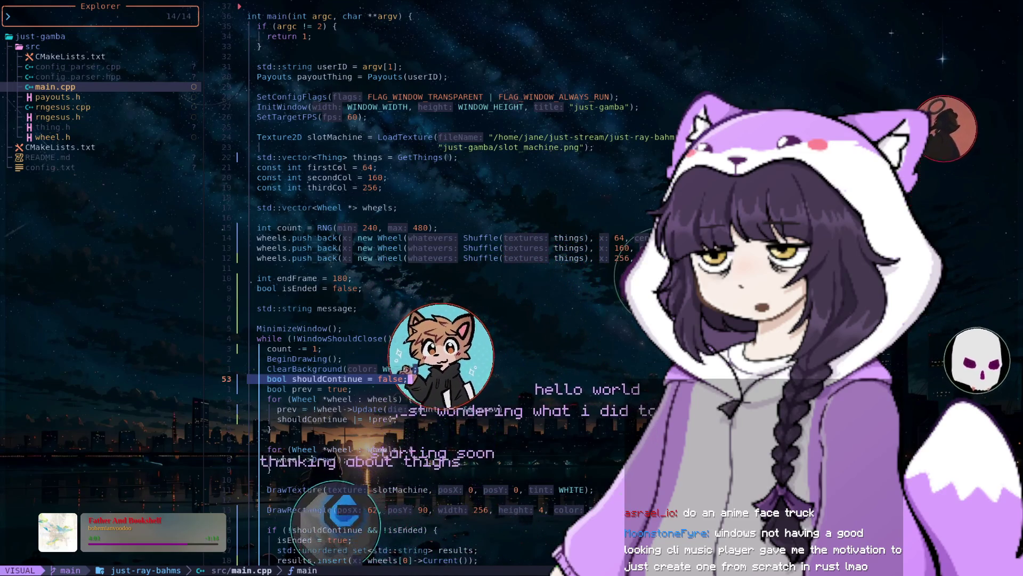
key(super+2)
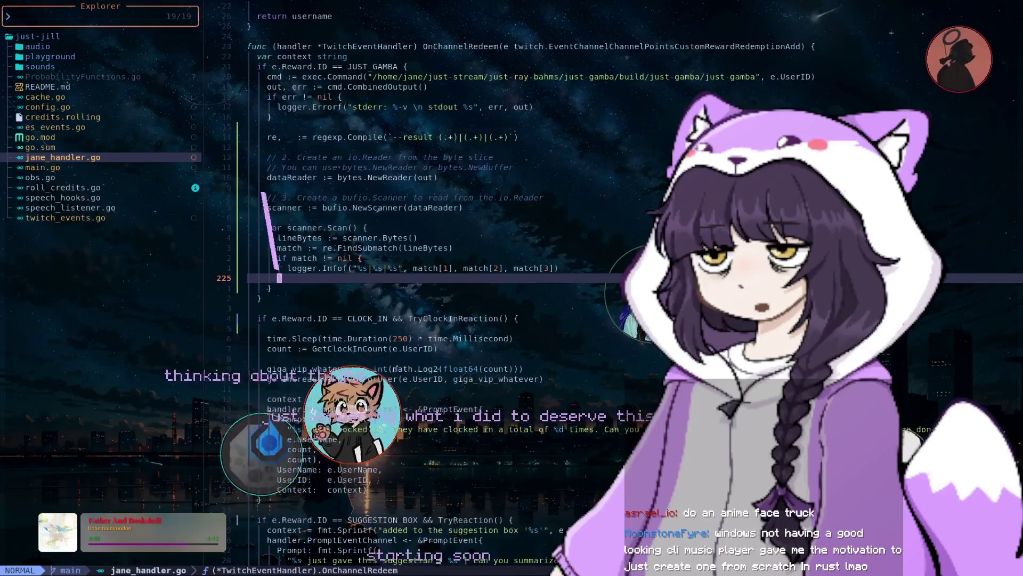
click(445, 268)
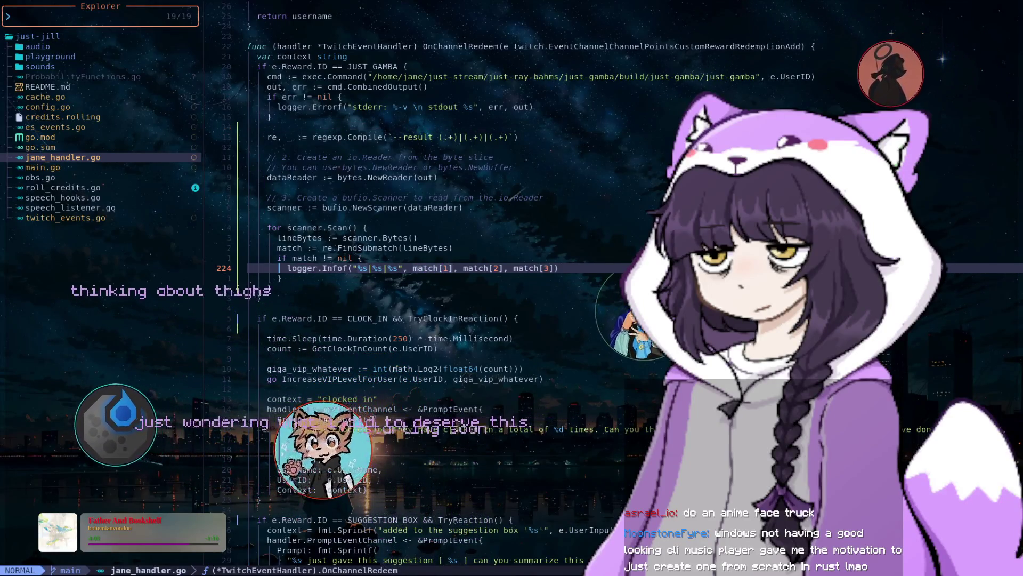
key(k)
key(k)
key(k)
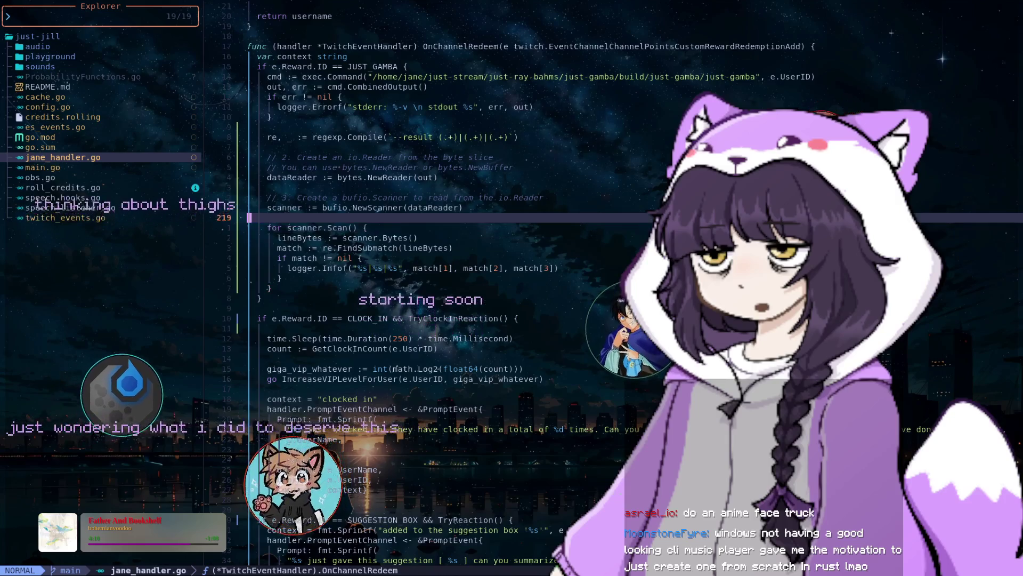
click(343, 238)
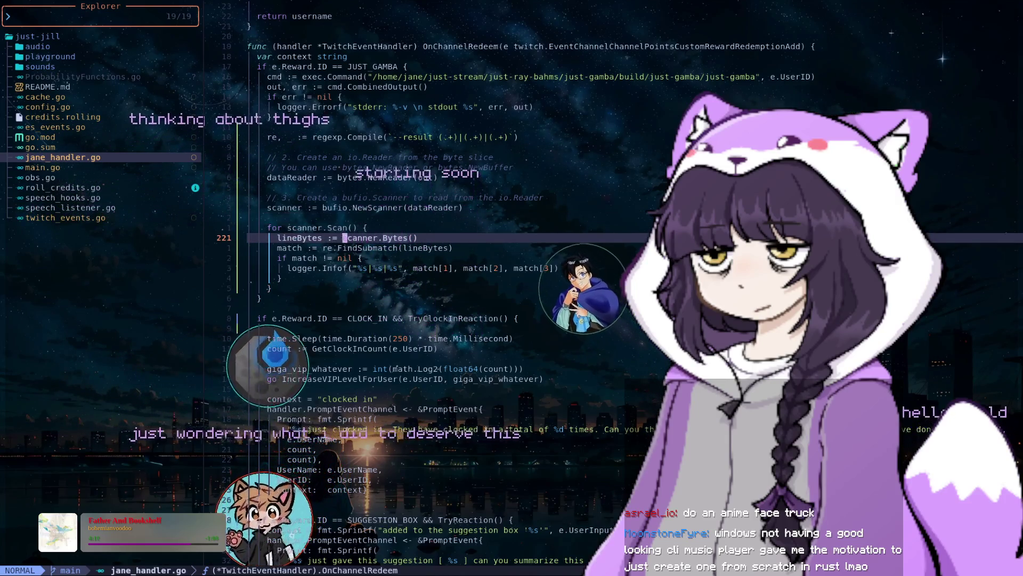
click(269, 248)
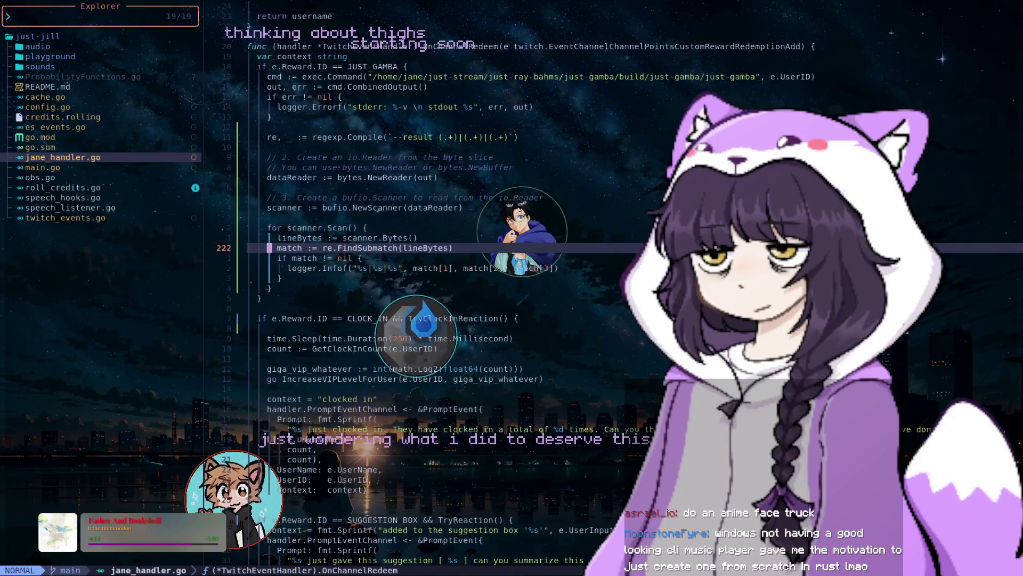
key(j)
key(j)
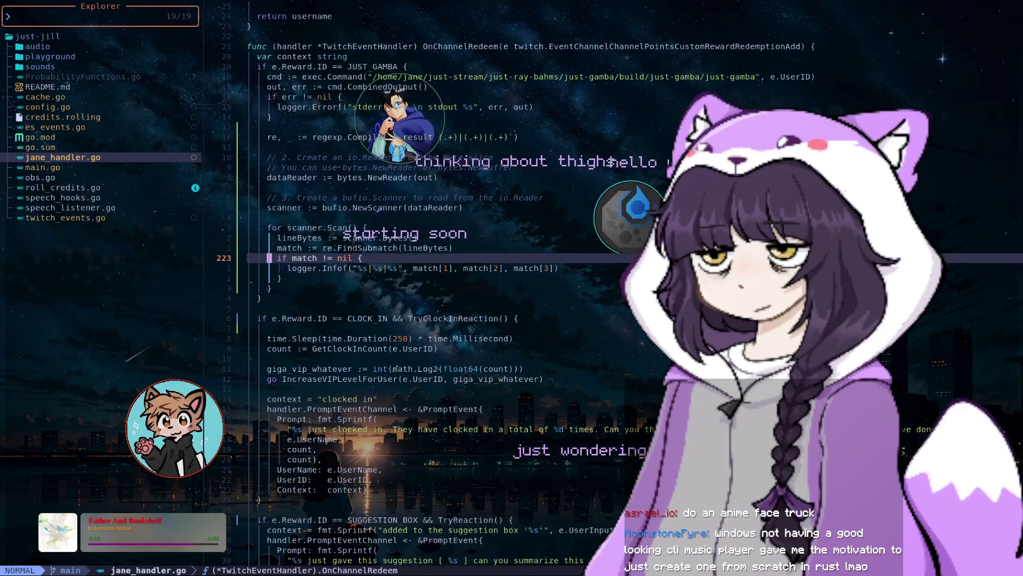
Delete the bufio.Scanner and io.Reader comment lines
click(251, 197)
key(d)
key(d)
click(248, 188)
click(269, 157)
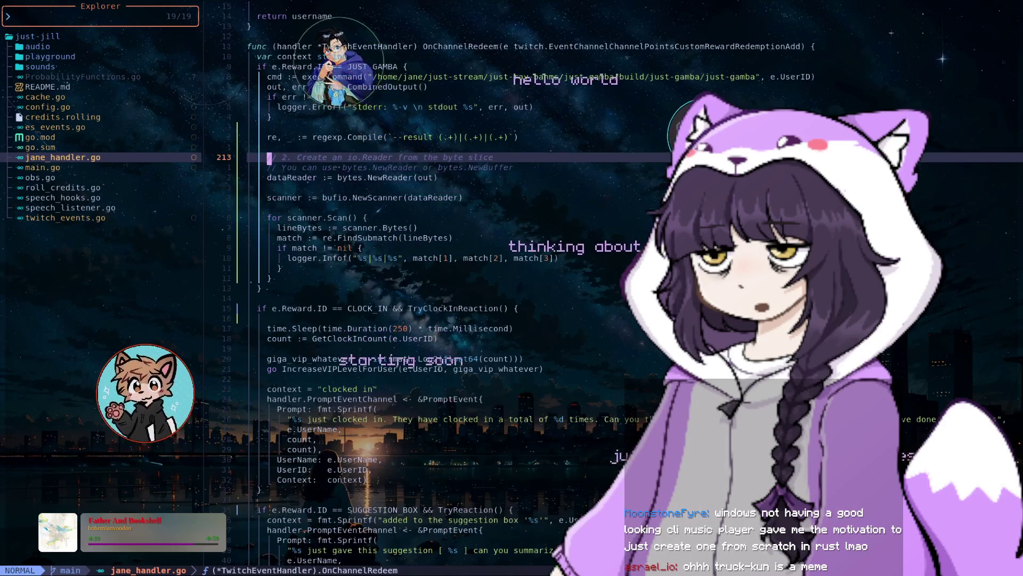
key(d)
key(d)
key(d)
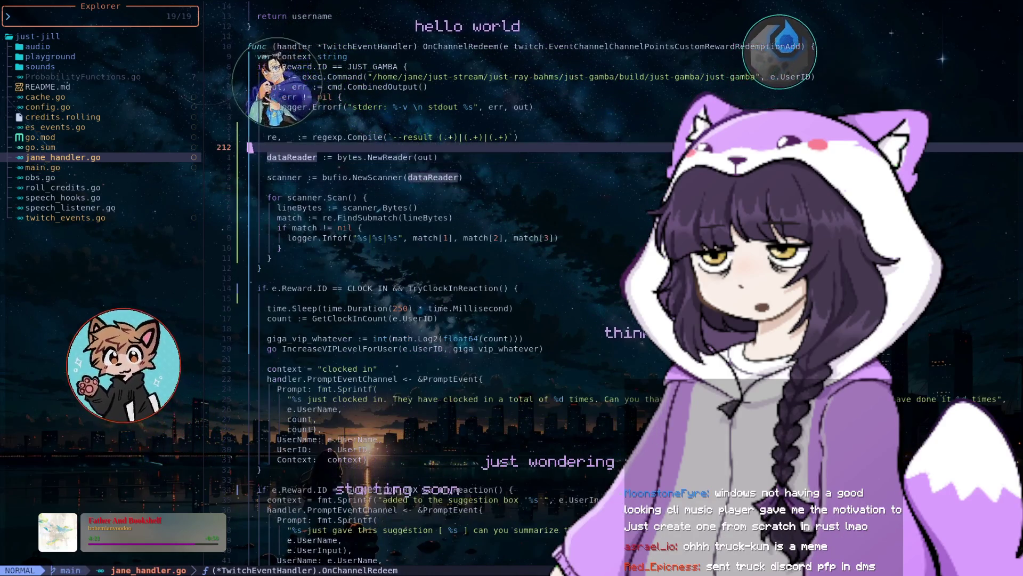
key(k)
key(k)
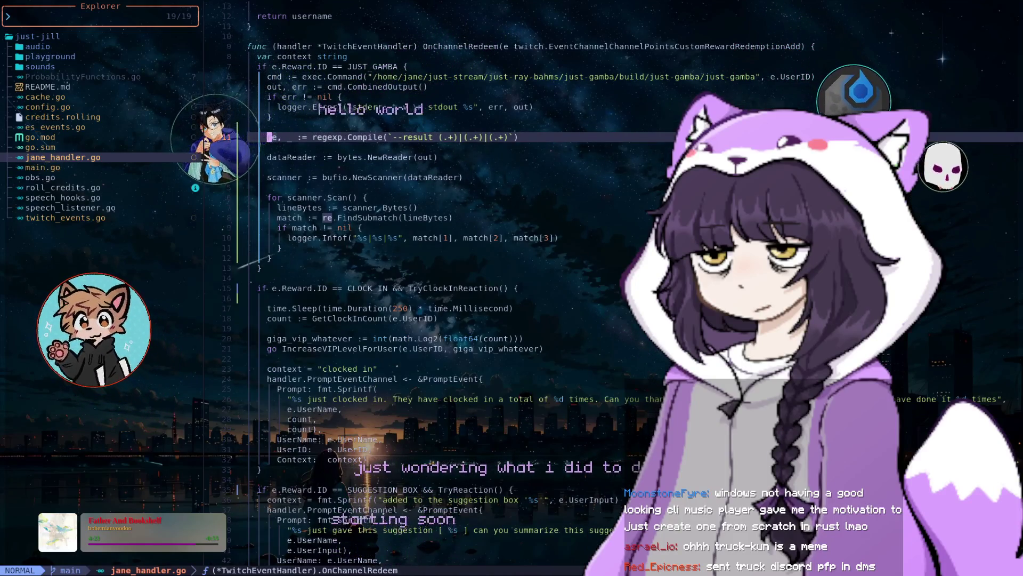
Delete the blank lines after the regexp and dataReader lines
click(249, 147)
key(d)
key(d)
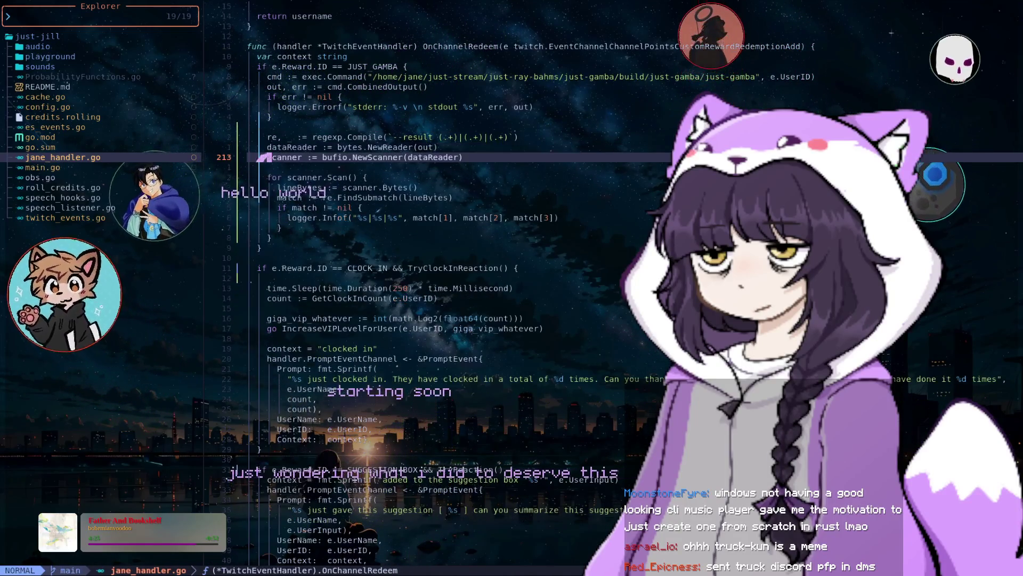
key(j)
key(d)
key(d)
key(j)
key(j)
key(j)
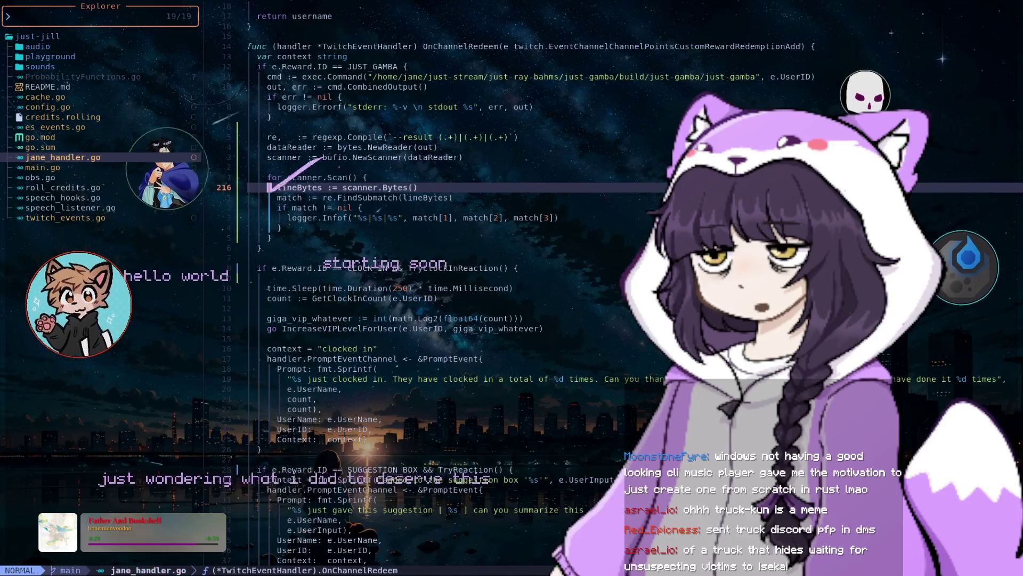
key(j)
key(j)
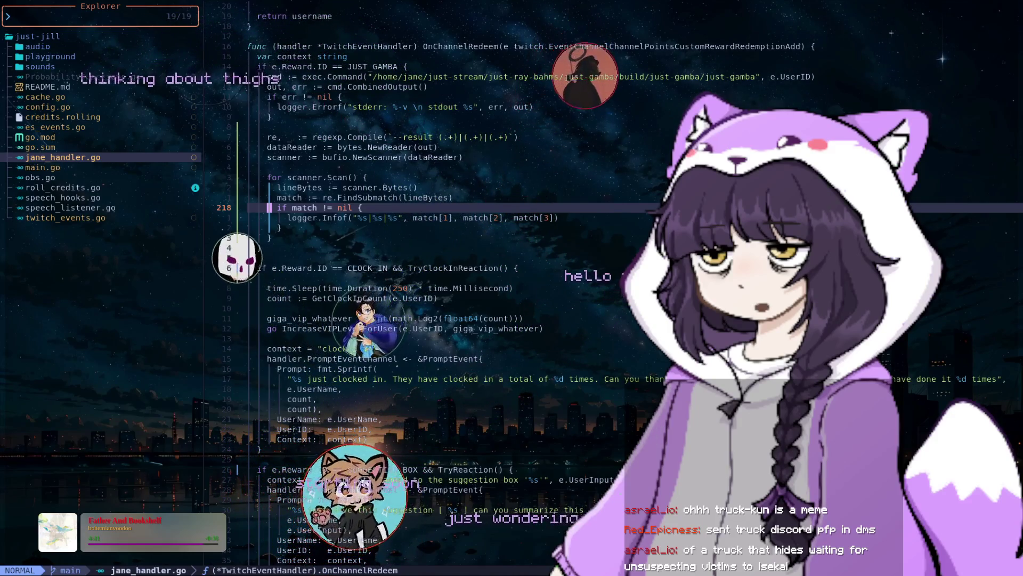
key(j)
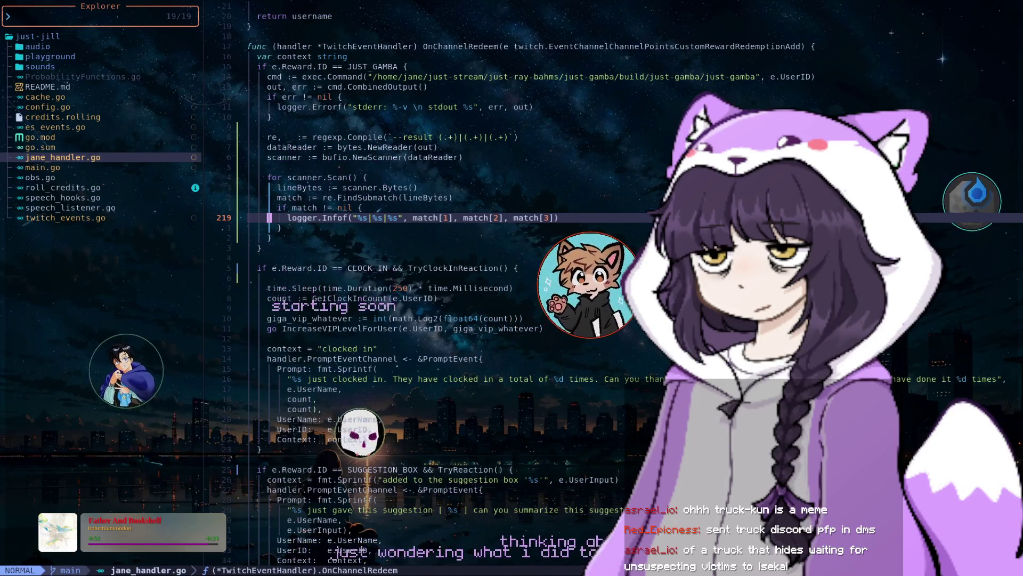
Return to main.cpp, select the shouldContinue line and scroll through the drawing loop
key(ctrl+o)
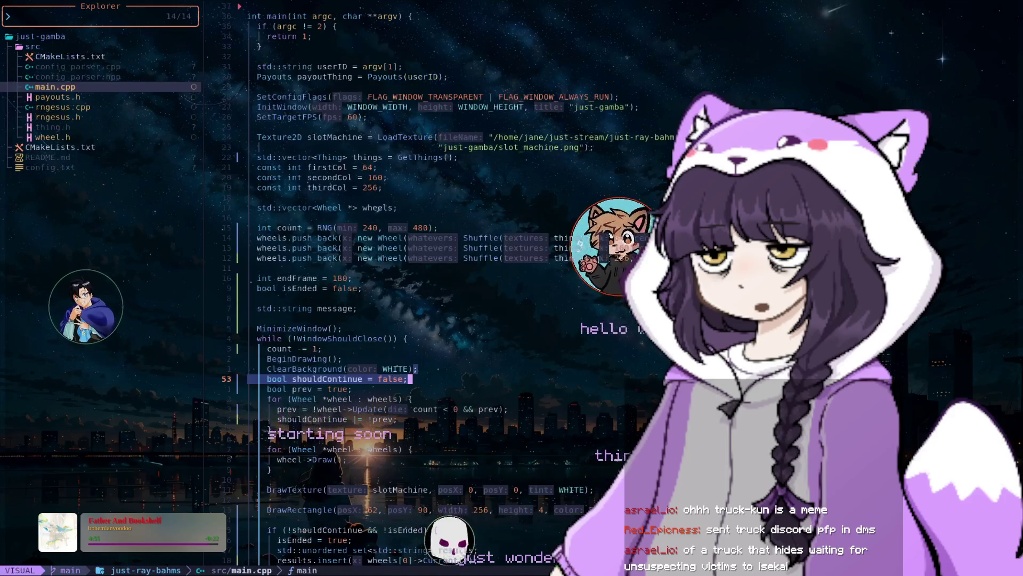
key(shift+v)
scroll(405, 288, down, 1)
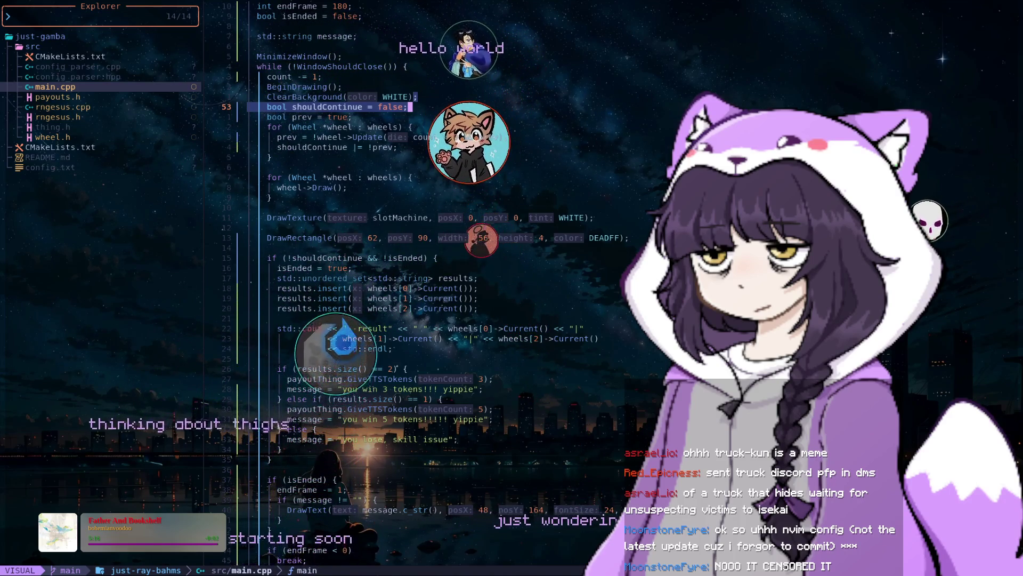
scroll(427, 288, down, 3)
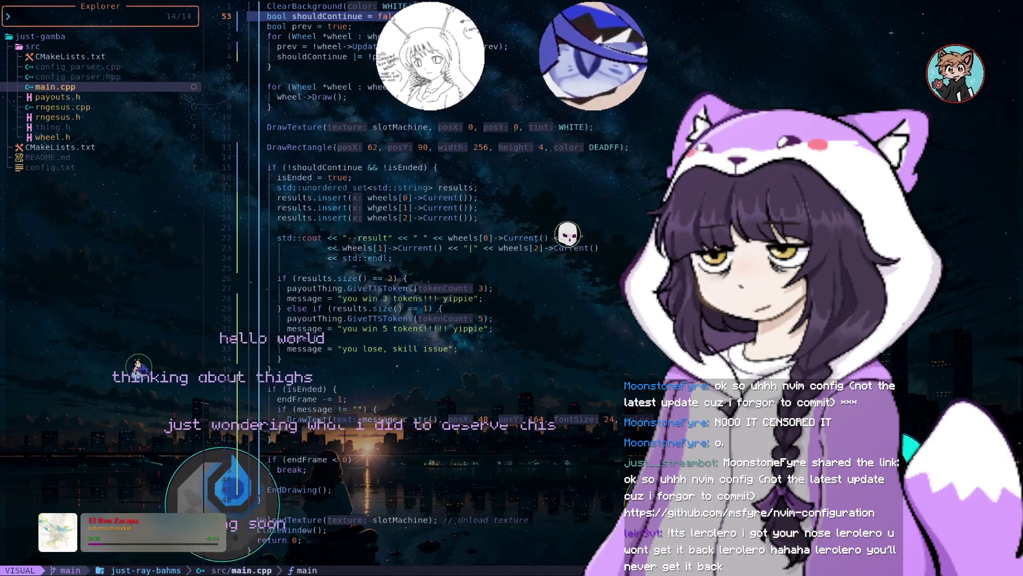
scroll(373, 267, down, 3)
scroll(373, 267, up, 4)
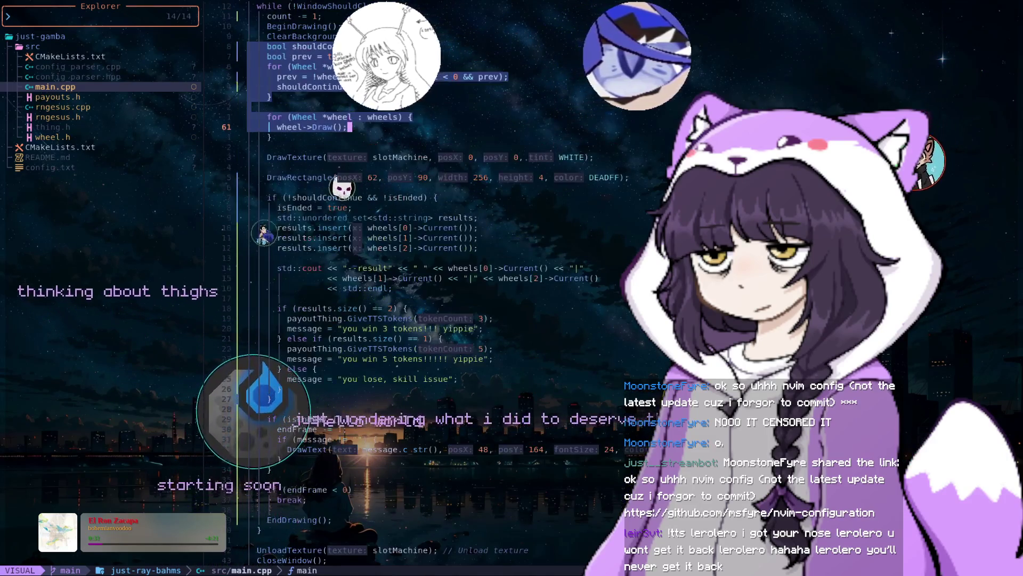
scroll(373, 267, up, 7)
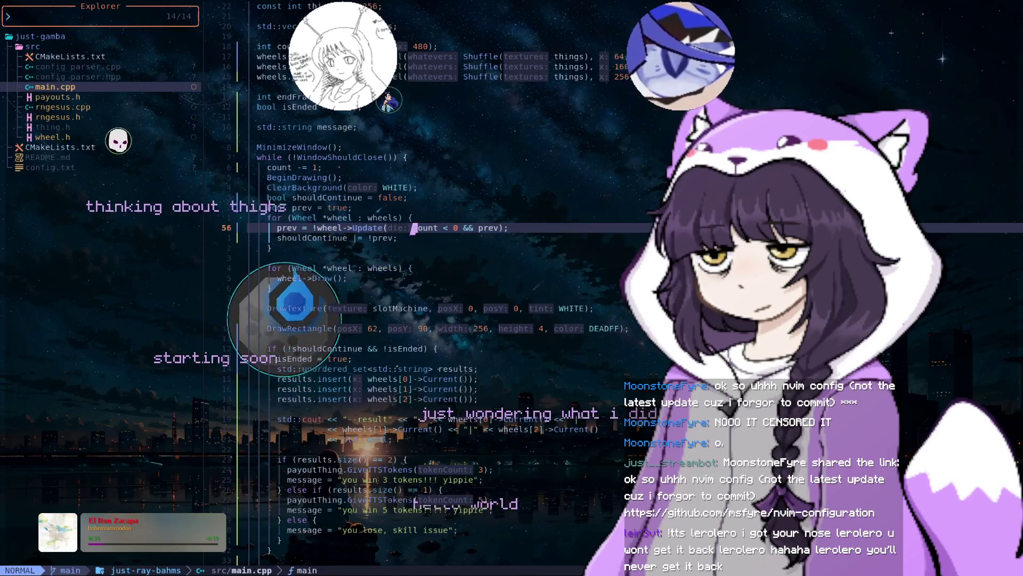
Select upward from the wheel Update call, then switch back to jane_handler.go
click(416, 288)
drag(416, 288, 324, 228)
scroll(373, 266, up, 5)
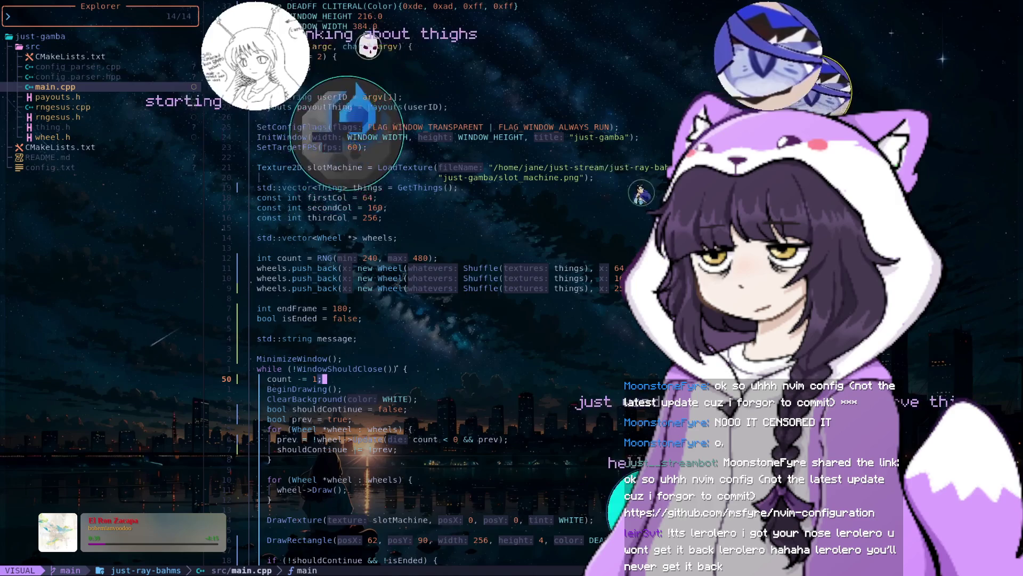
scroll(426, 288, down, 6)
scroll(426, 288, down, 3)
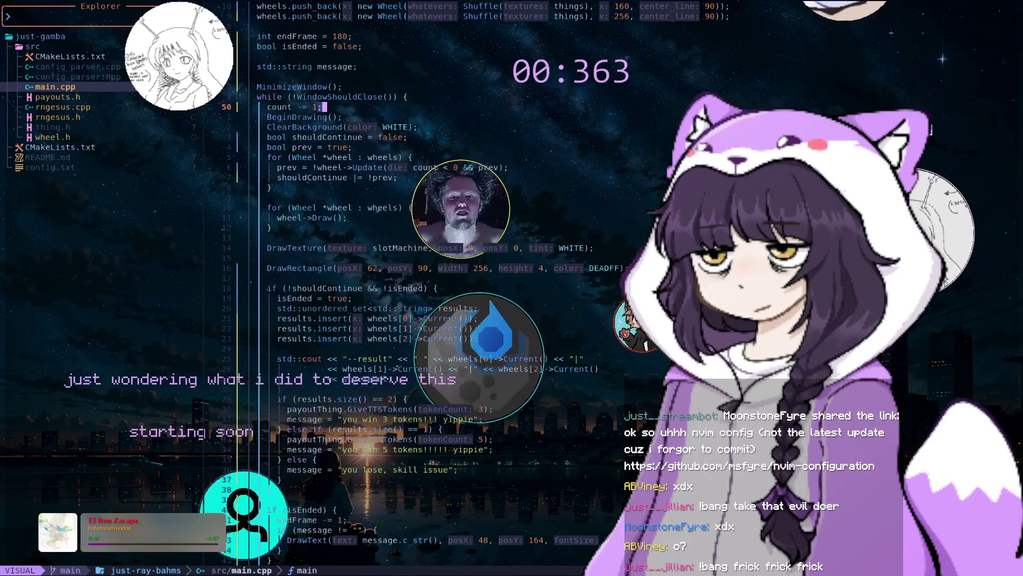
key(alt+Tab)
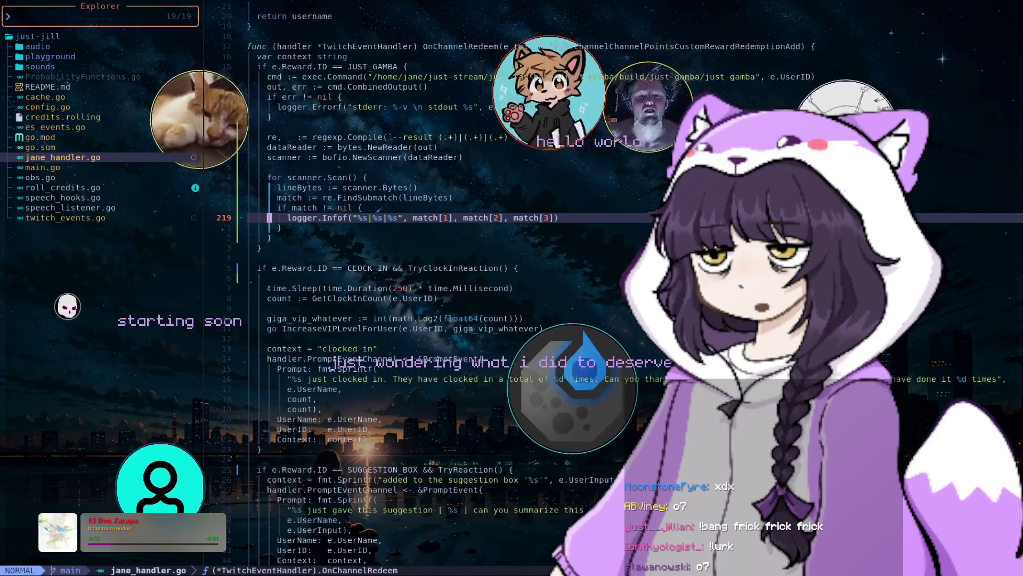
Comment out the logger.Infof line in jane_handler.go's scanner loop with '// '
click(435, 147)
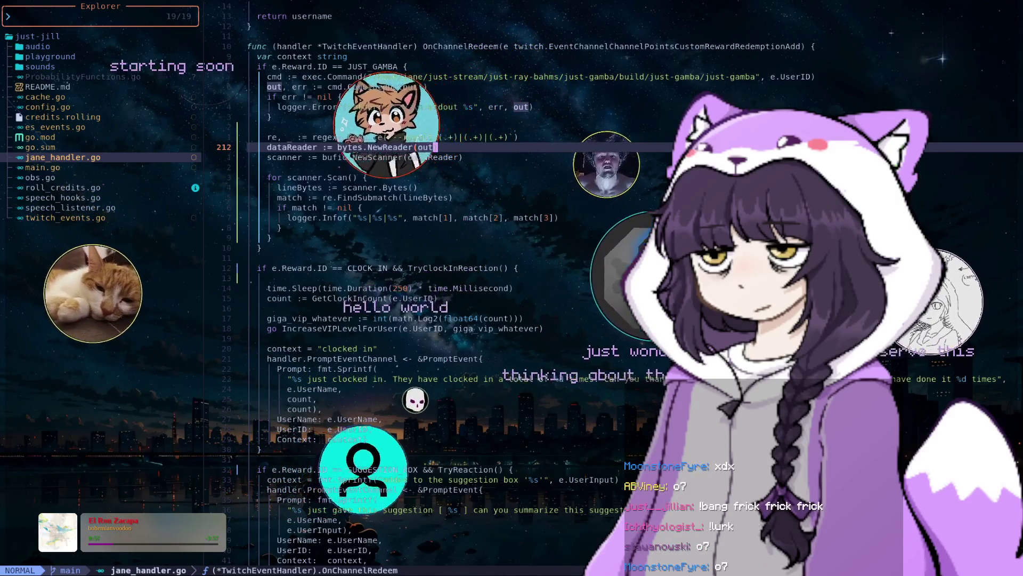
click(289, 218)
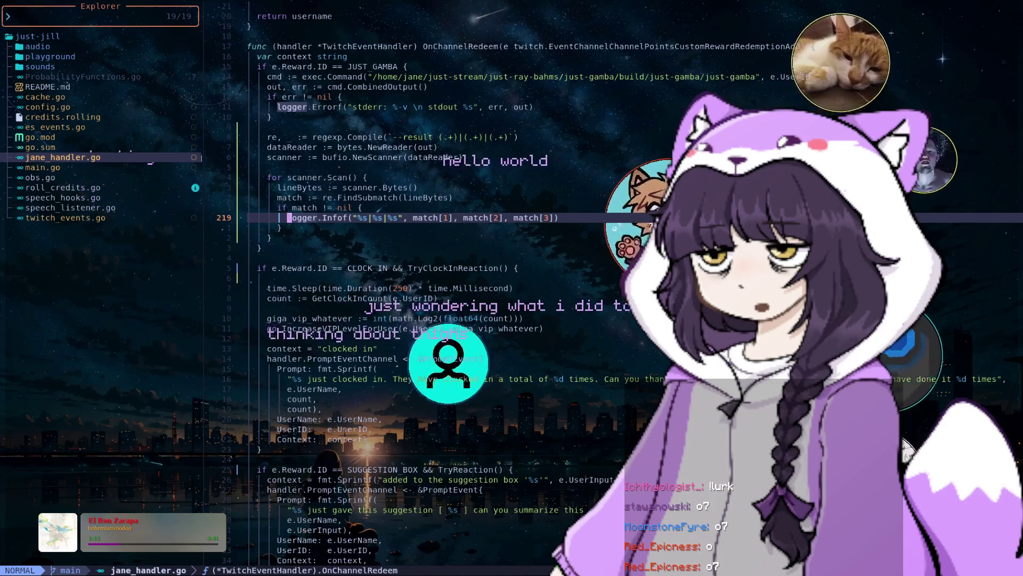
text(i)
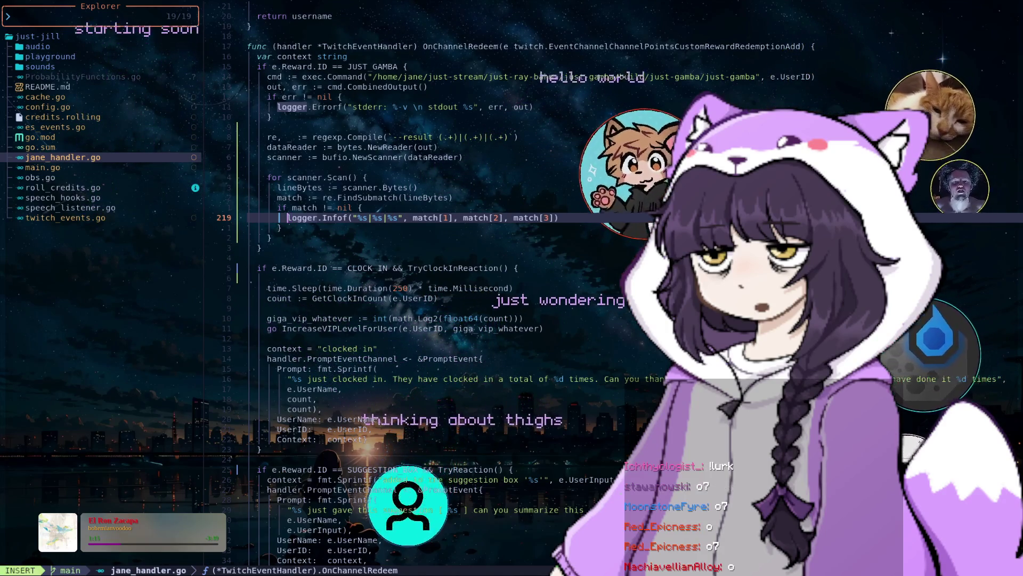
text(//)
key(Escape)
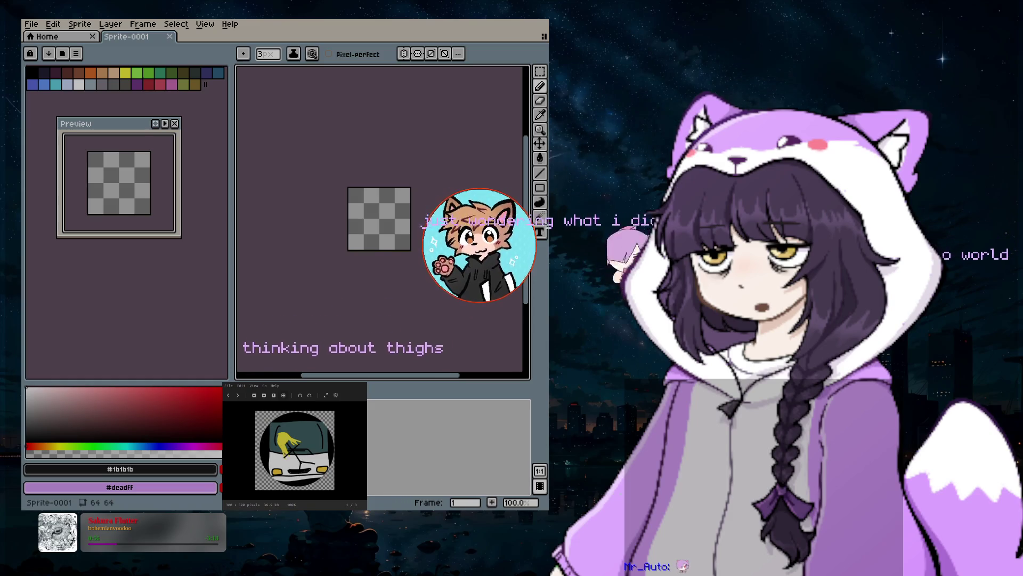
Zoom the blank 64x64 sprite to 400%, center it, and nudge the Preview window right
scroll(397, 220, up, 3)
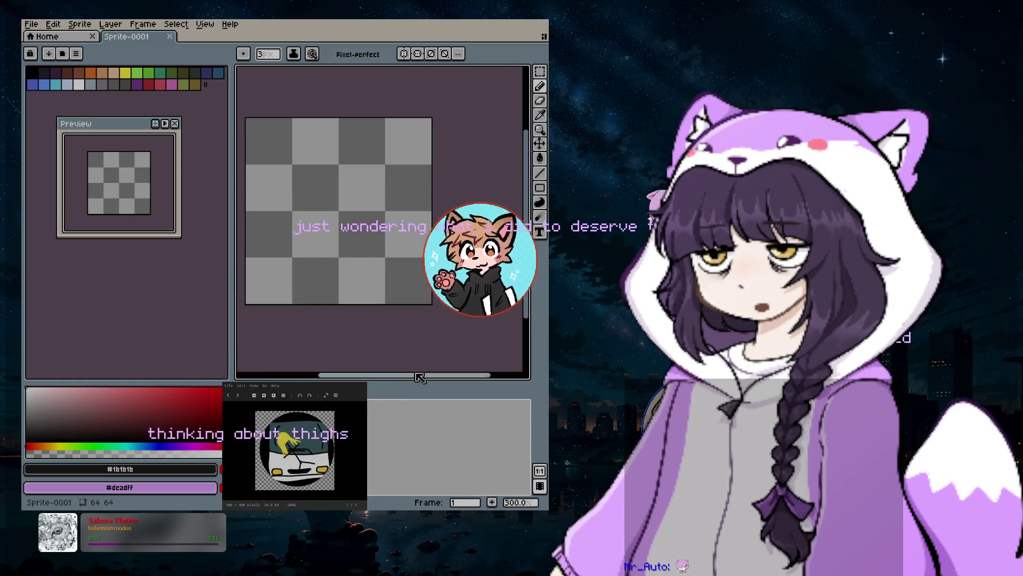
drag(414, 376, 403, 377)
scroll(371, 256, up, 1)
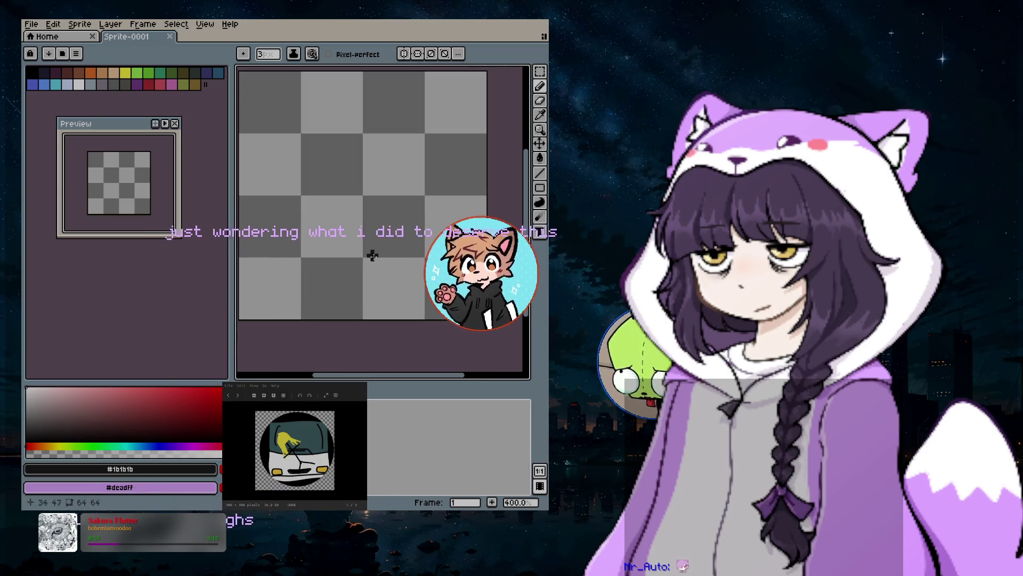
drag(406, 380, 398, 380)
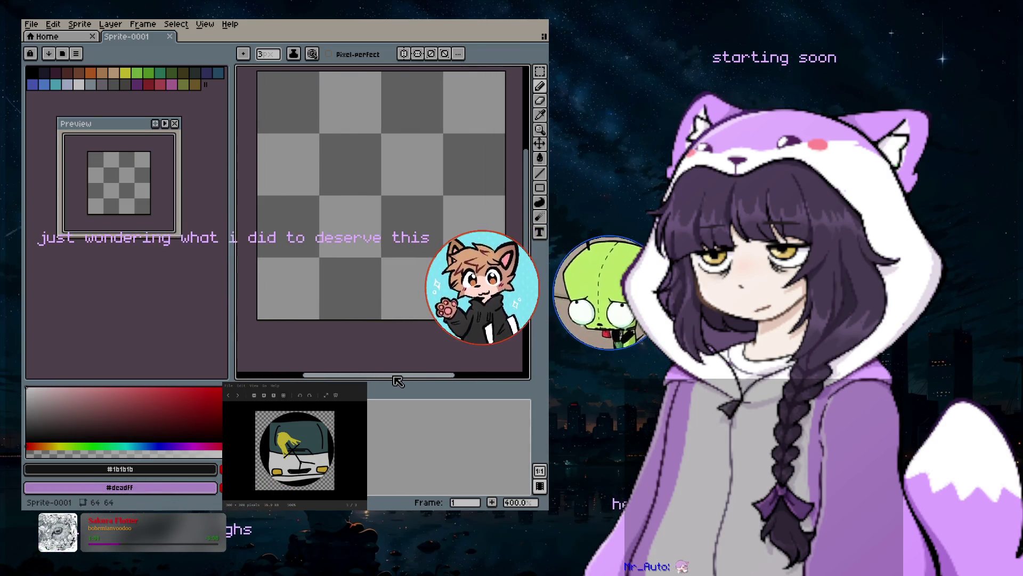
drag(531, 297, 527, 283)
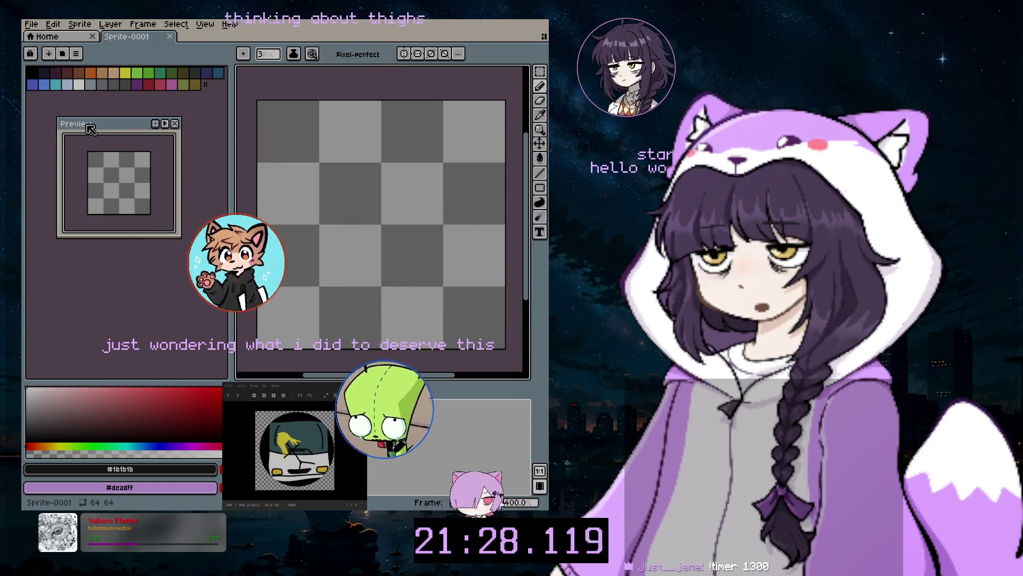
Move the sprite preview right and choose light grey as the drawing colour
drag(75, 118, 115, 122)
click(36, 73)
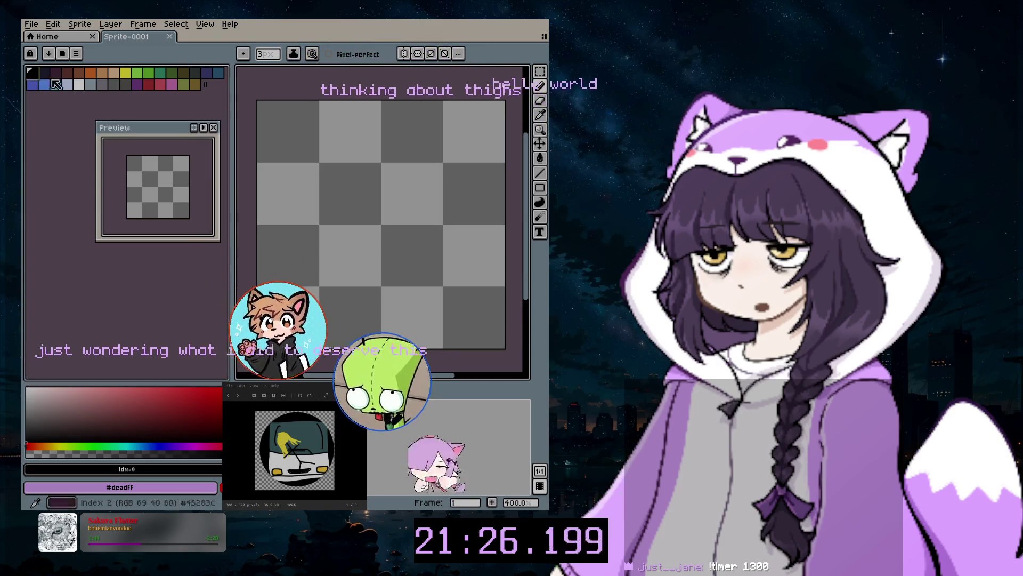
click(79, 84)
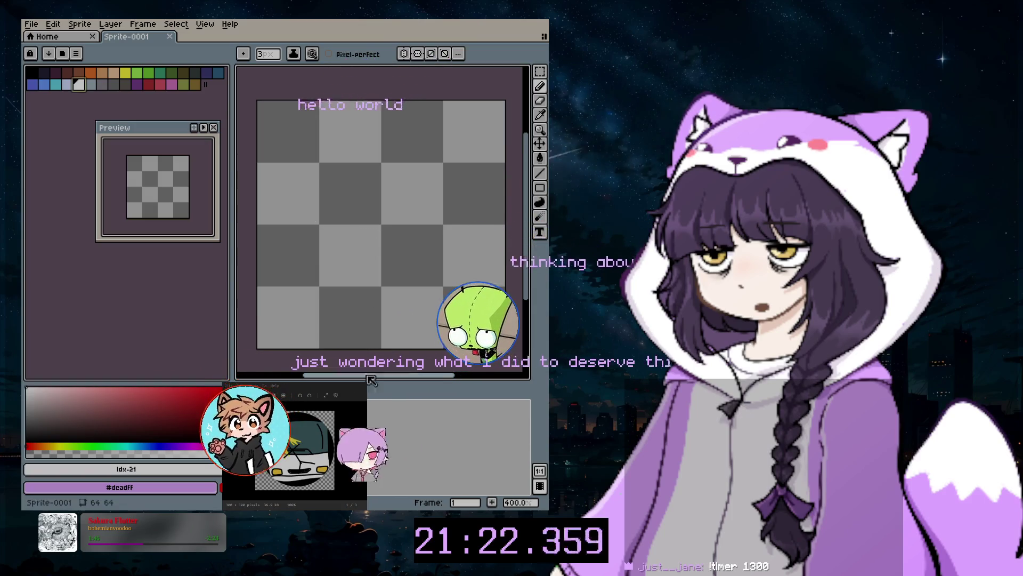
Draw a short light-grey vertical stroke left of the canvas centre, undoing it to retry
drag(382, 374, 387, 374)
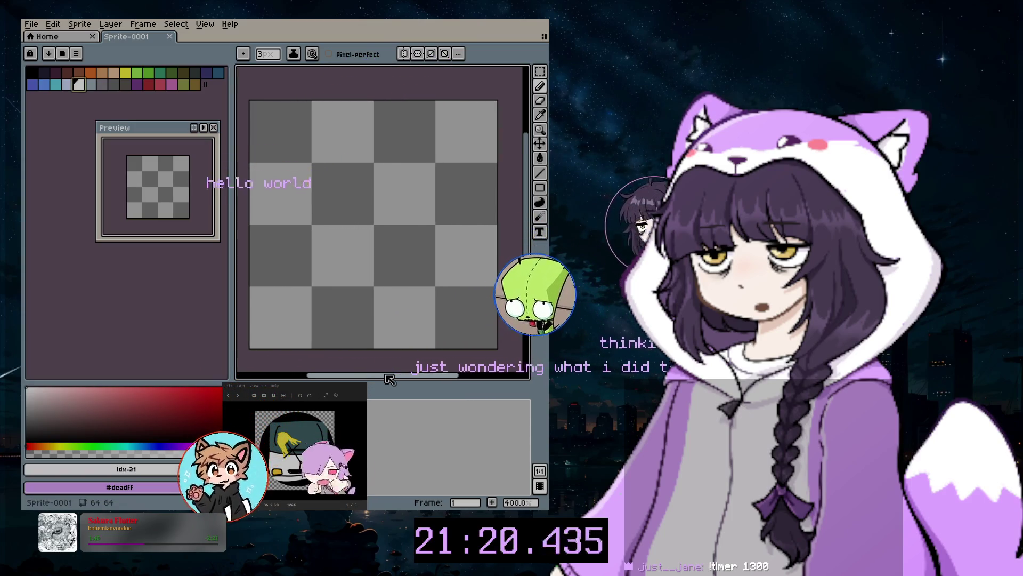
drag(527, 275, 527, 281)
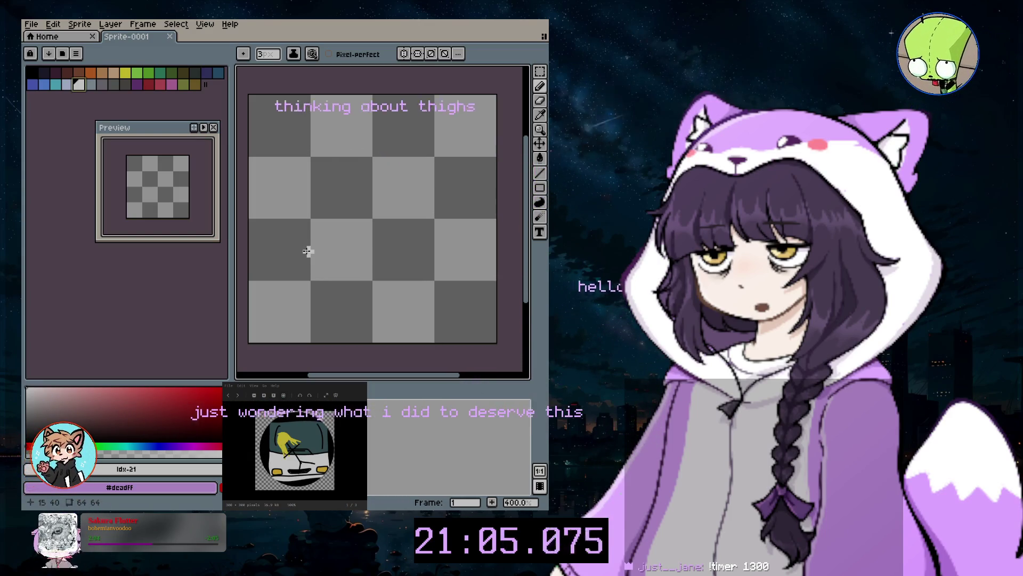
drag(316, 259, 319, 235)
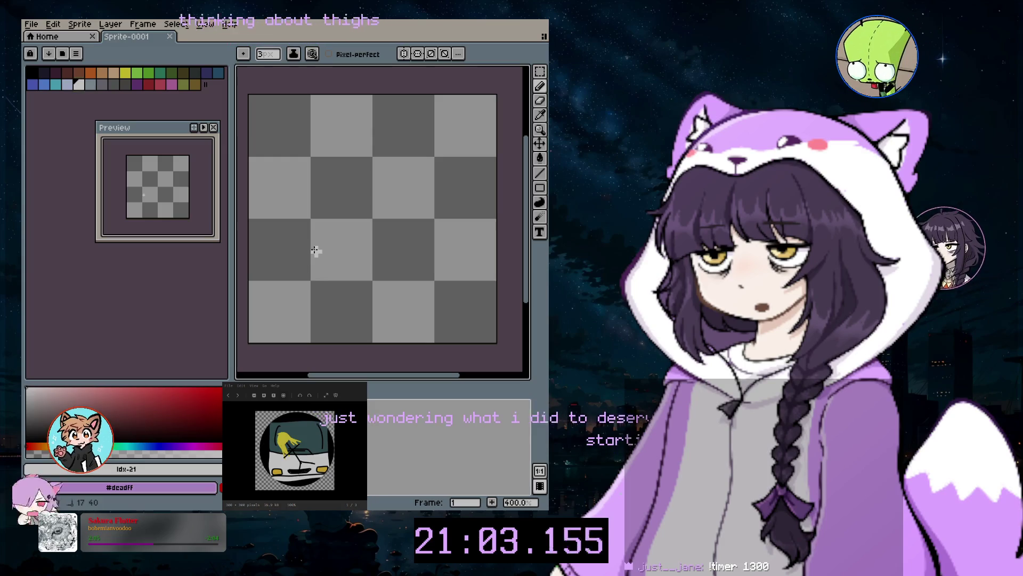
key(ctrl+z)
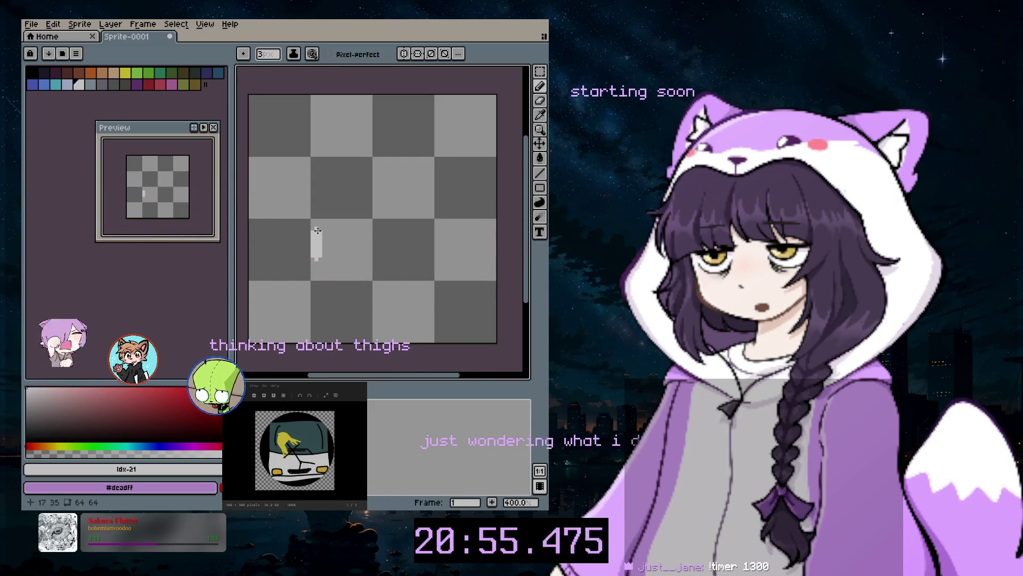
Extend the stroke into a tall pillar with a slanted top and a long base running right
drag(317, 230, 331, 216)
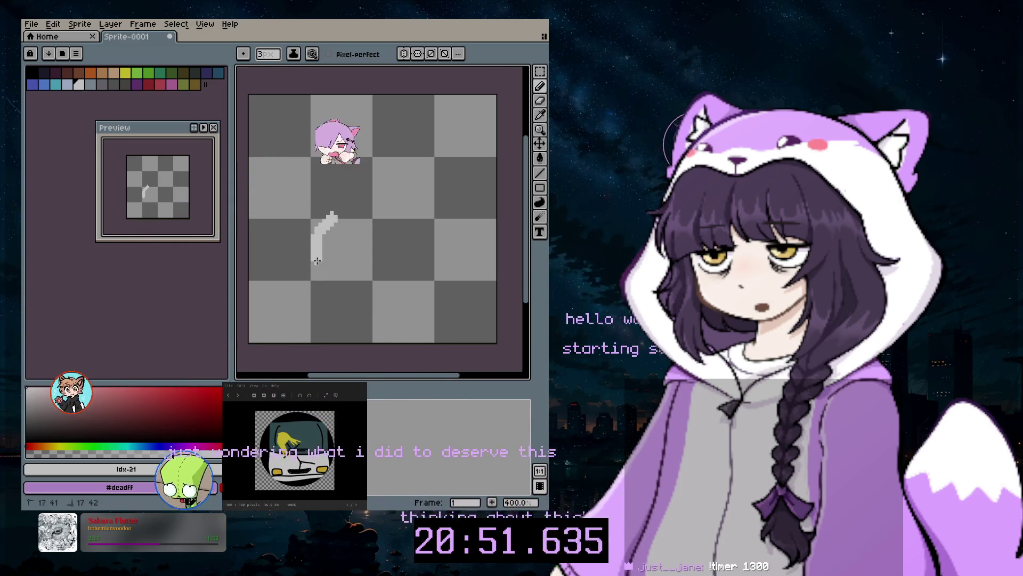
drag(317, 262, 316, 287)
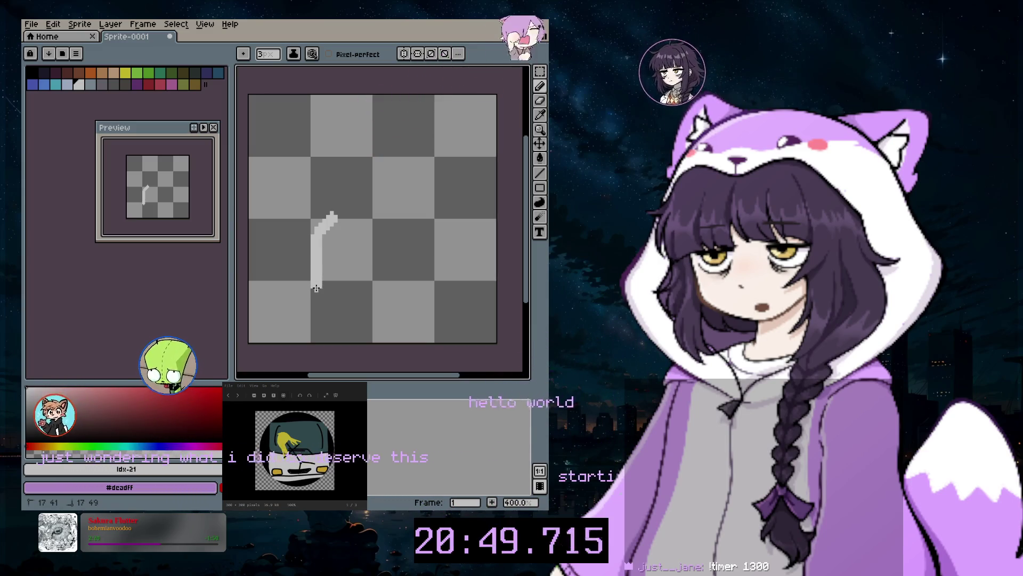
drag(316, 288, 401, 293)
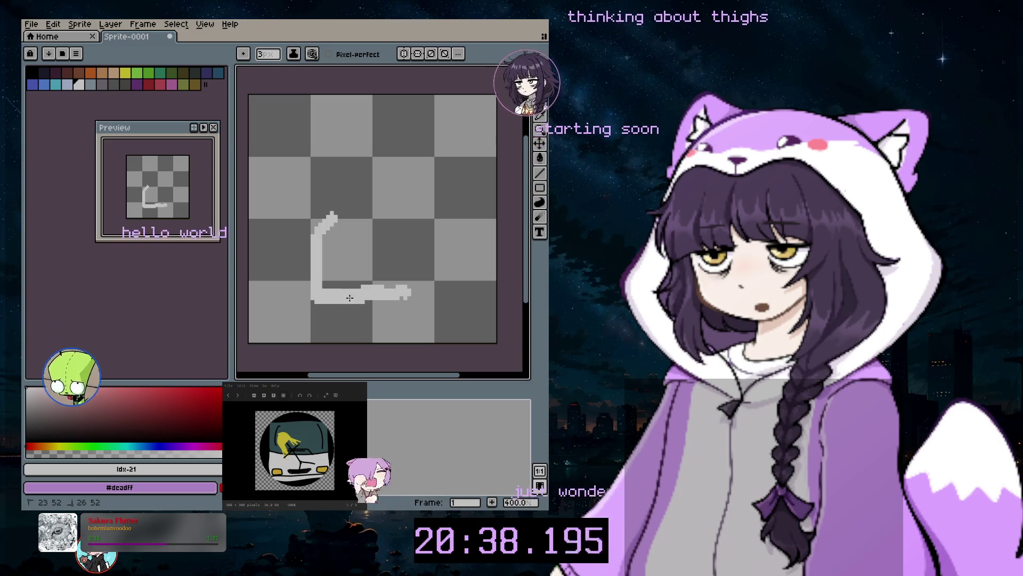
drag(389, 296, 434, 295)
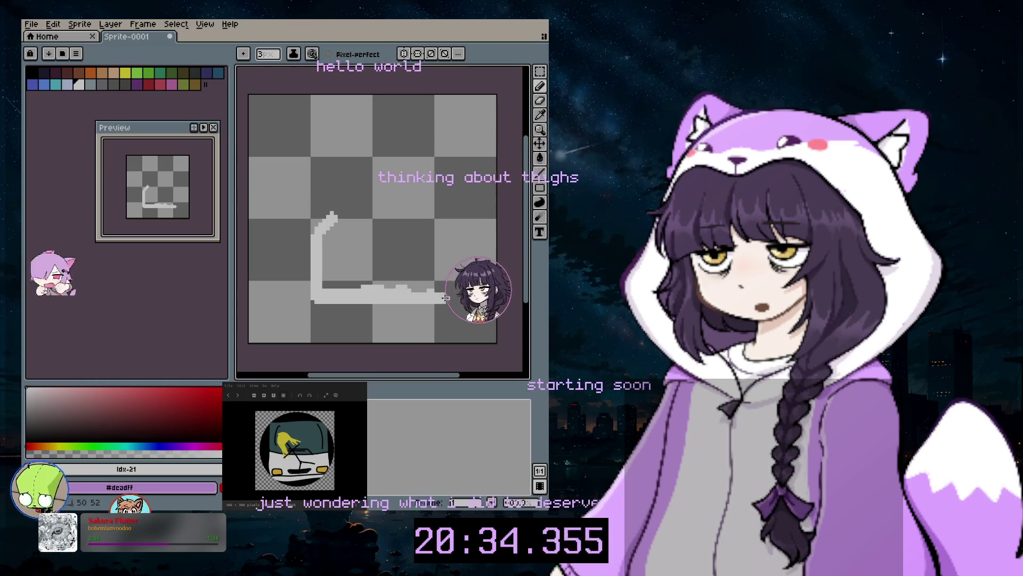
drag(434, 295, 457, 297)
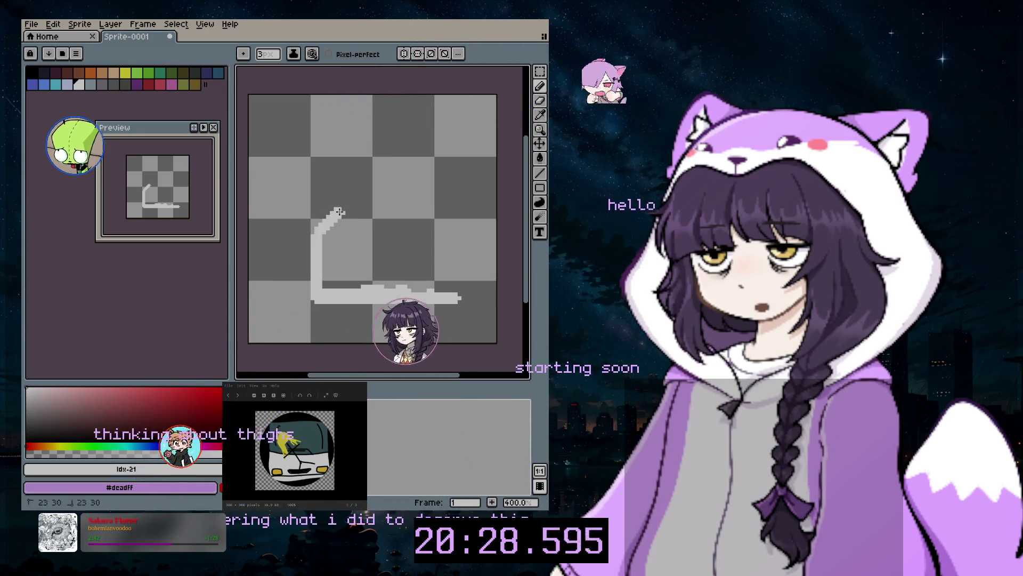
drag(336, 213, 347, 203)
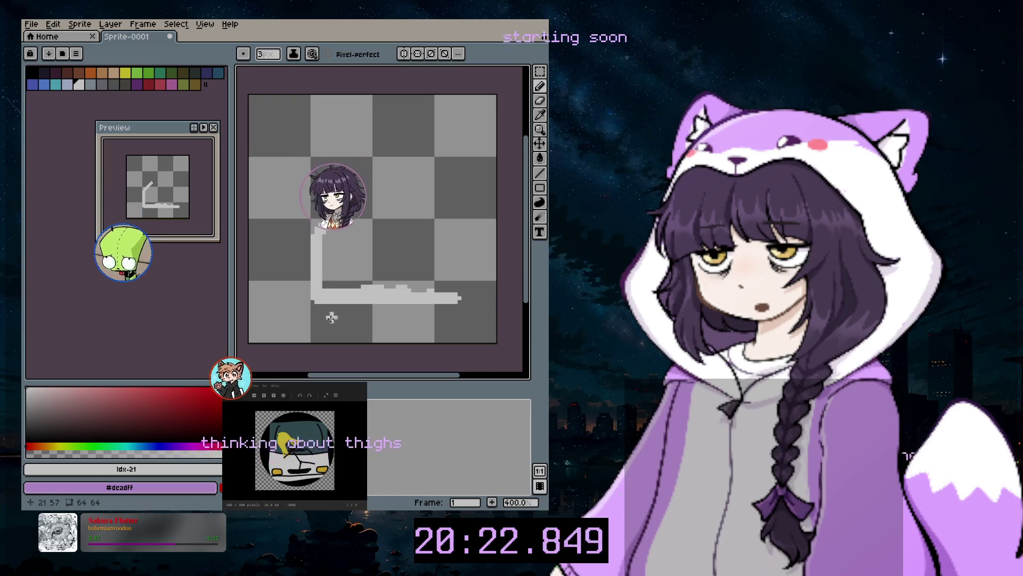
Paint yellow headlight blobs near both ends of the base line, then reselect light grey
click(128, 75)
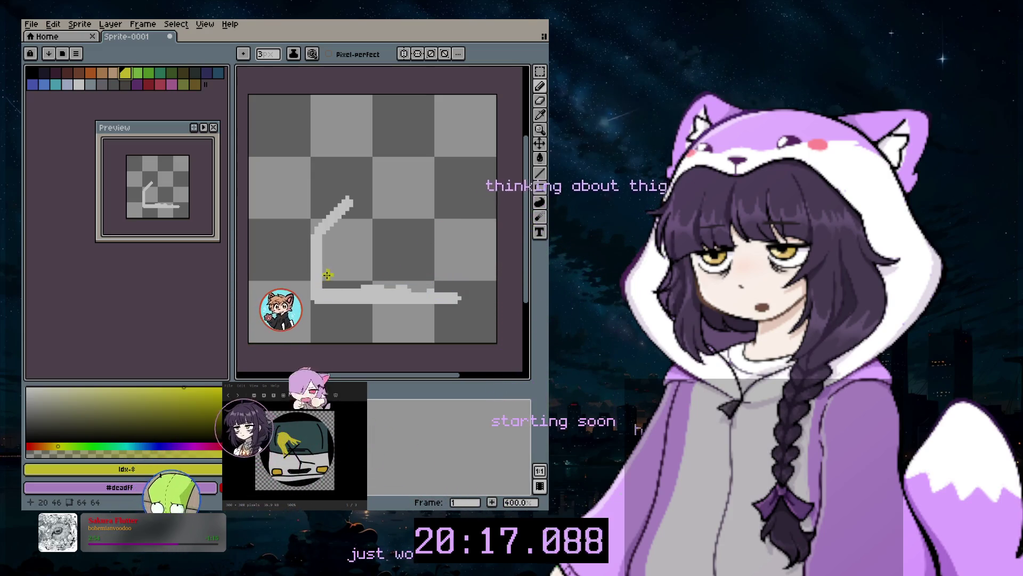
click(324, 274)
mouse_move(324, 274)
mouse_down()
mouse_move(328, 284)
mouse_move(342, 275)
mouse_up()
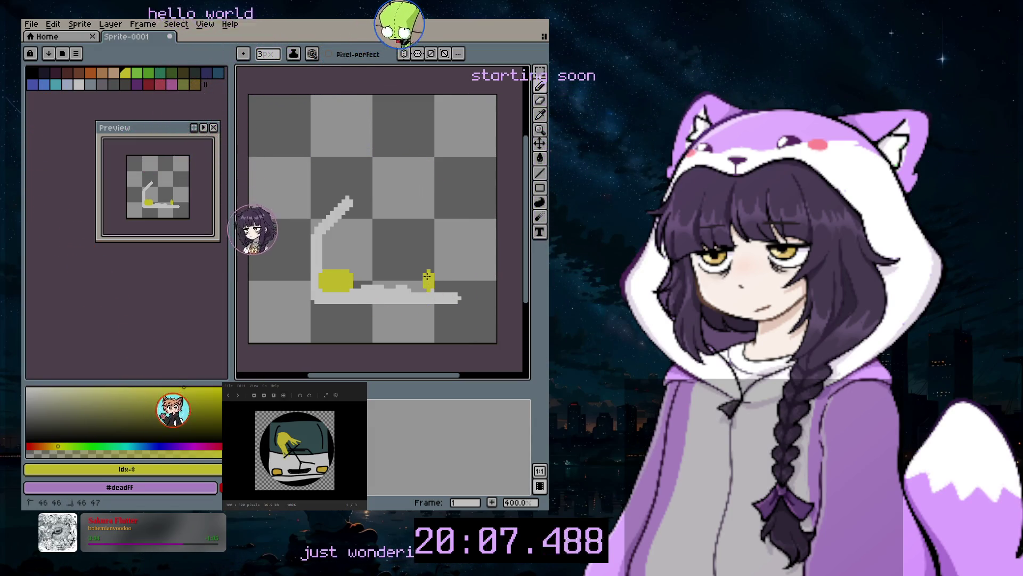
mouse_move(437, 275)
mouse_down()
mouse_move(453, 273)
mouse_move(444, 266)
mouse_up()
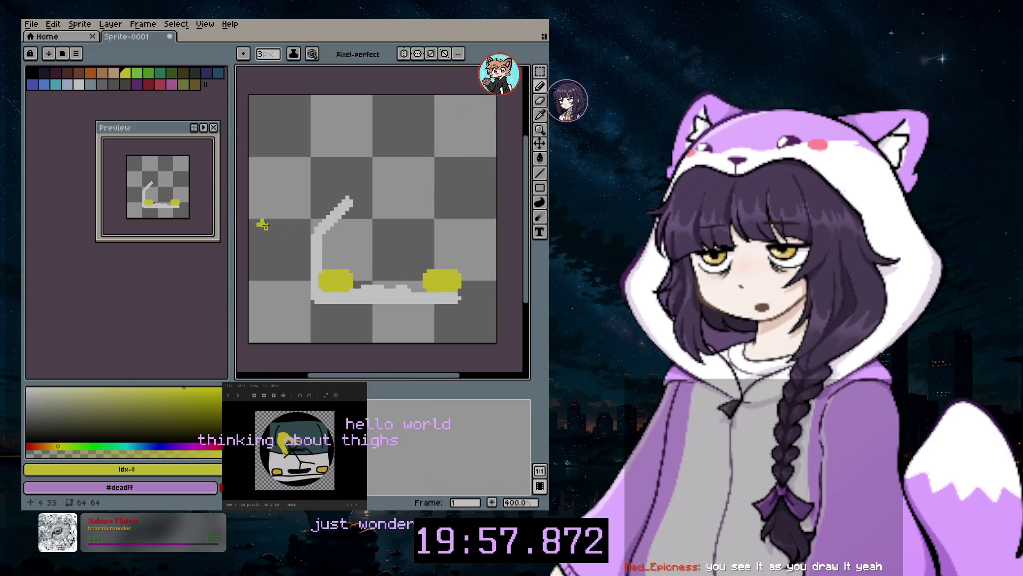
click(79, 85)
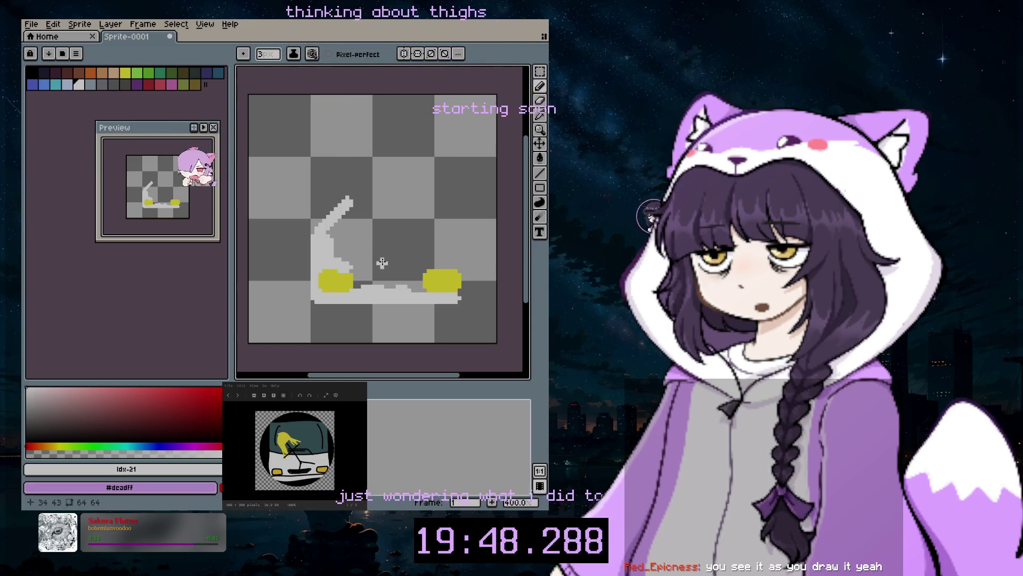
Undo the pillar thickening and fill a solid, square-cornered light-grey body around both headlights
key(ctrl+z)
drag(346, 263, 323, 262)
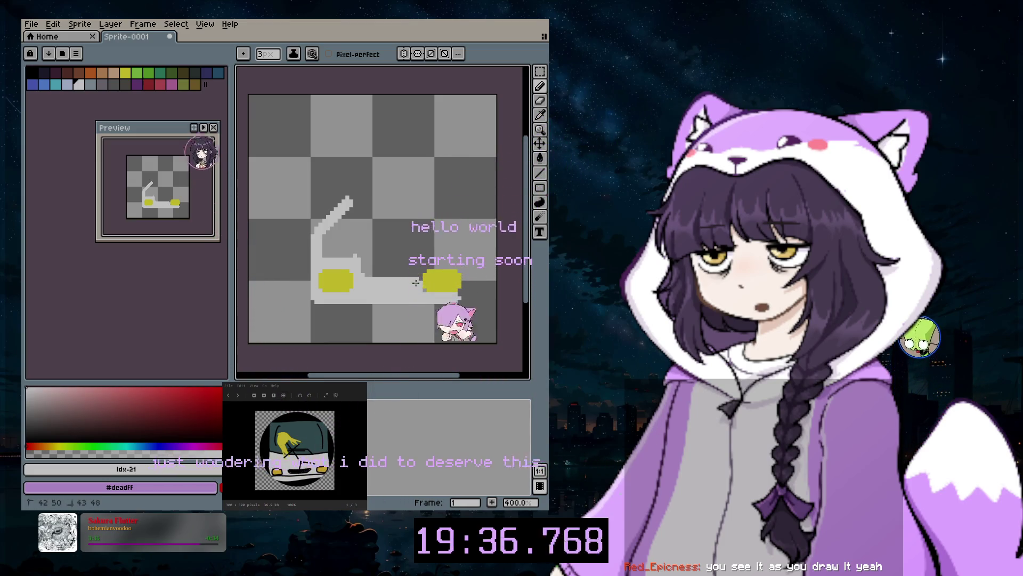
mouse_move(416, 276)
mouse_down()
mouse_move(408, 260)
mouse_move(427, 262)
mouse_up()
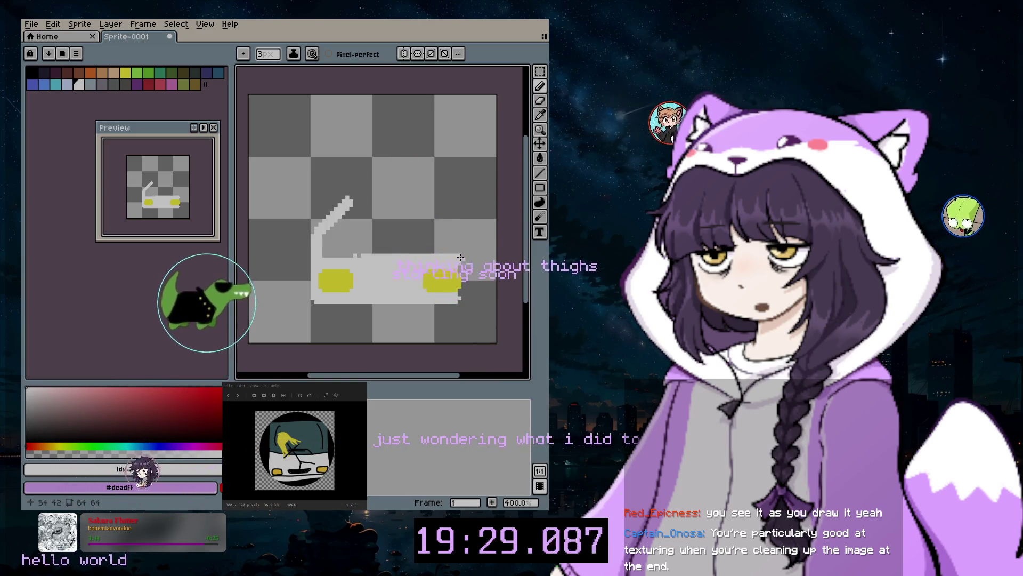
drag(460, 268, 468, 267)
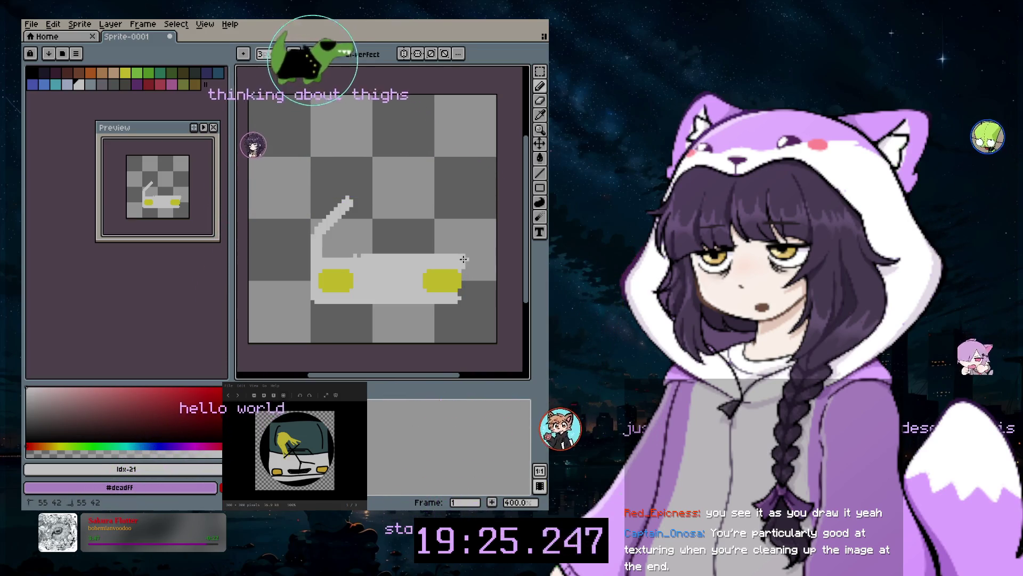
drag(464, 260, 461, 291)
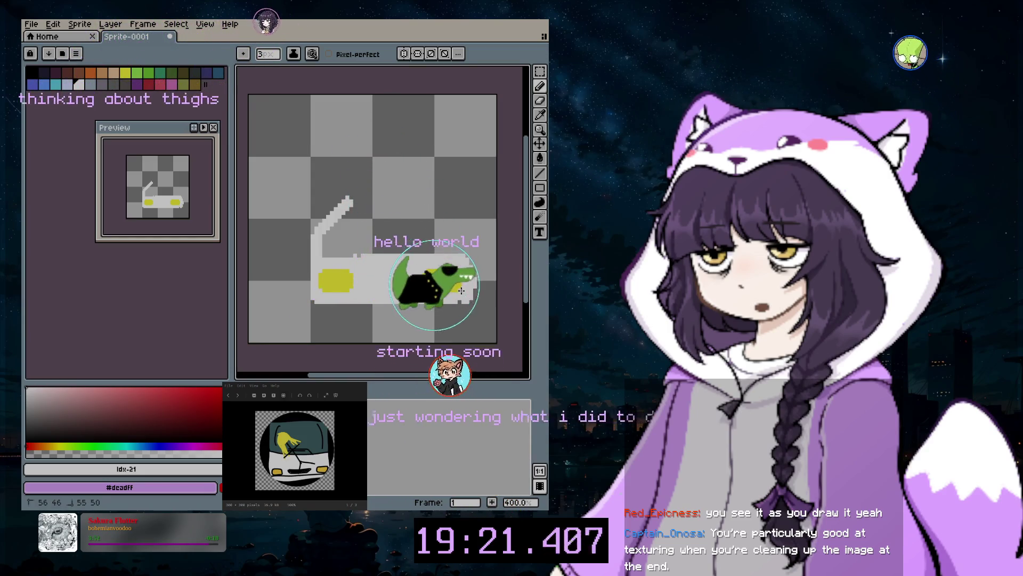
drag(470, 298, 471, 296)
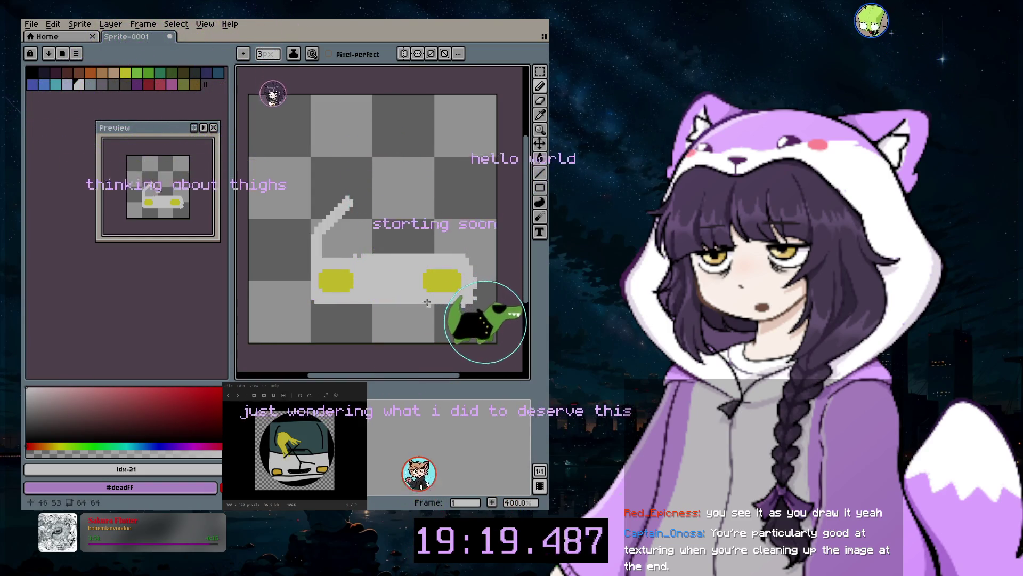
key(b)
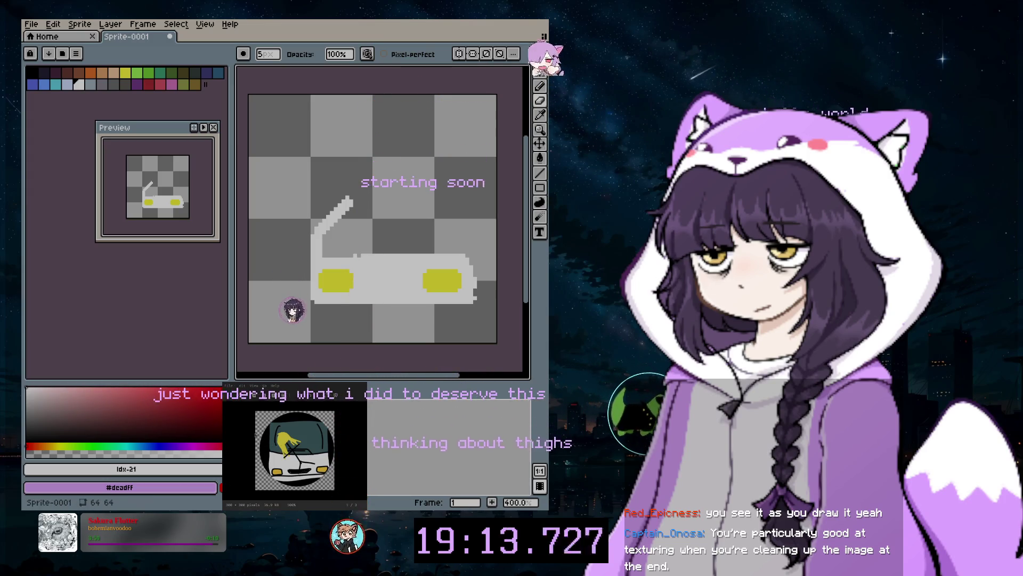
click(540, 85)
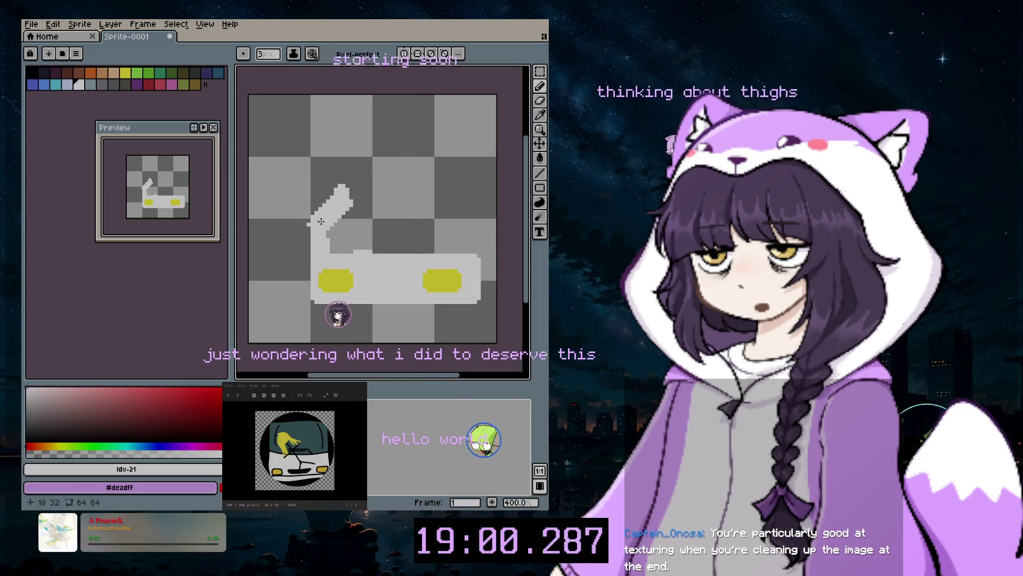
Draw the windshield frame's top edge in light grey and pick light blue (HSV 204° 46% 89%)
drag(371, 225, 419, 224)
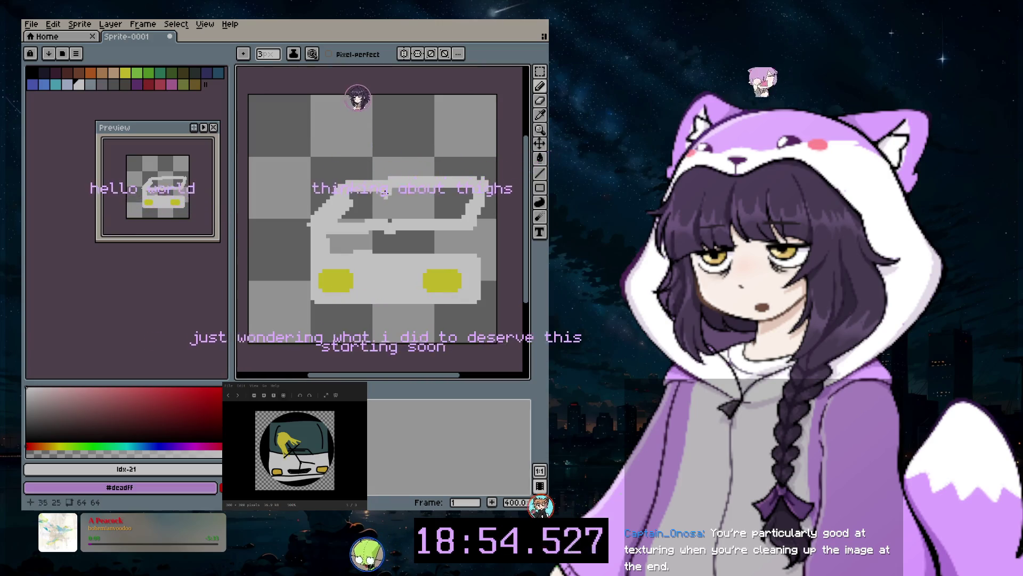
click(138, 74)
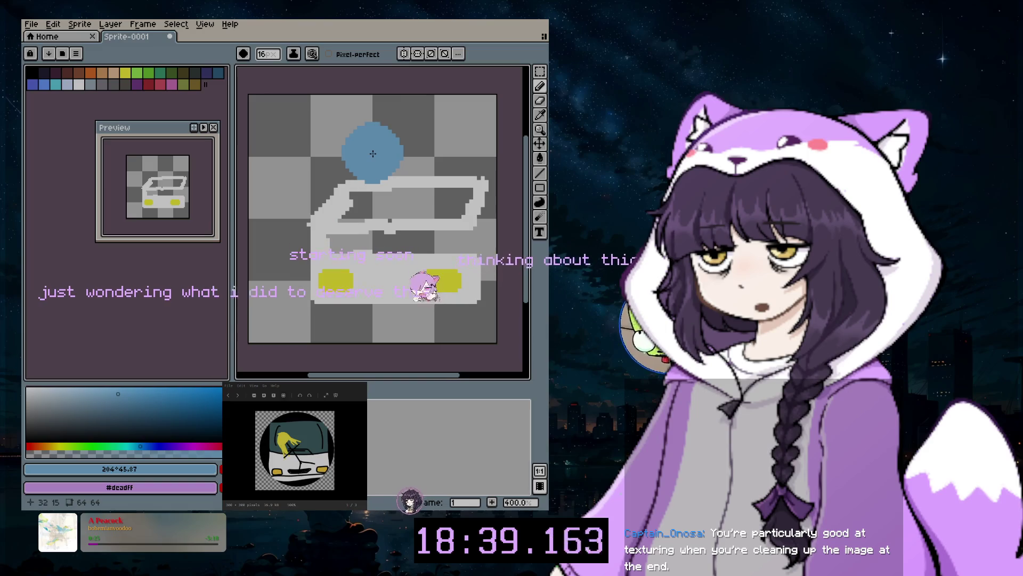
Paint a broad light-blue block across the top, then try a large white dab and undo it
mouse_move(368, 153)
mouse_down()
mouse_move(453, 153)
mouse_move(462, 124)
mouse_move(366, 145)
mouse_move(456, 165)
mouse_up()
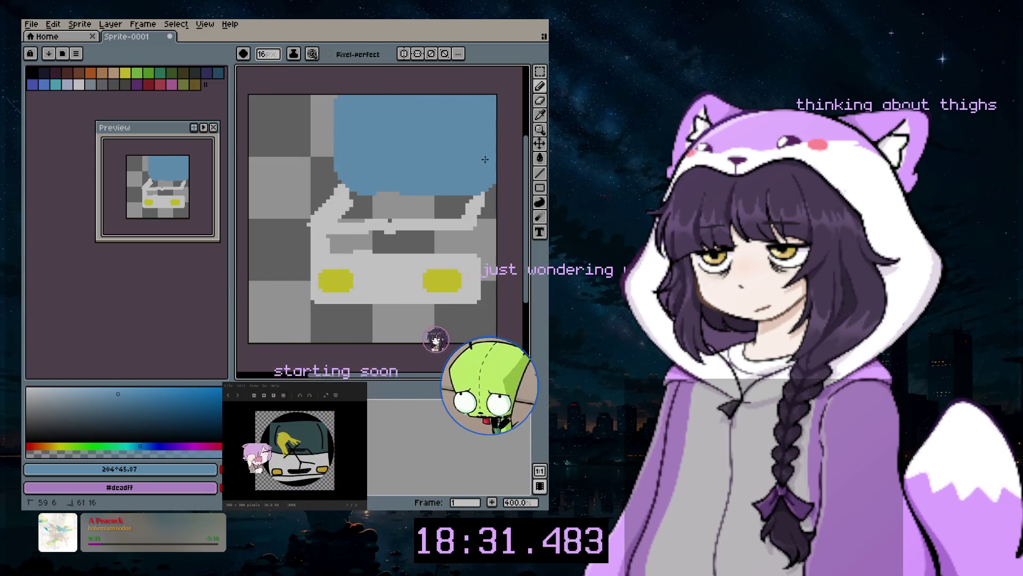
click(81, 84)
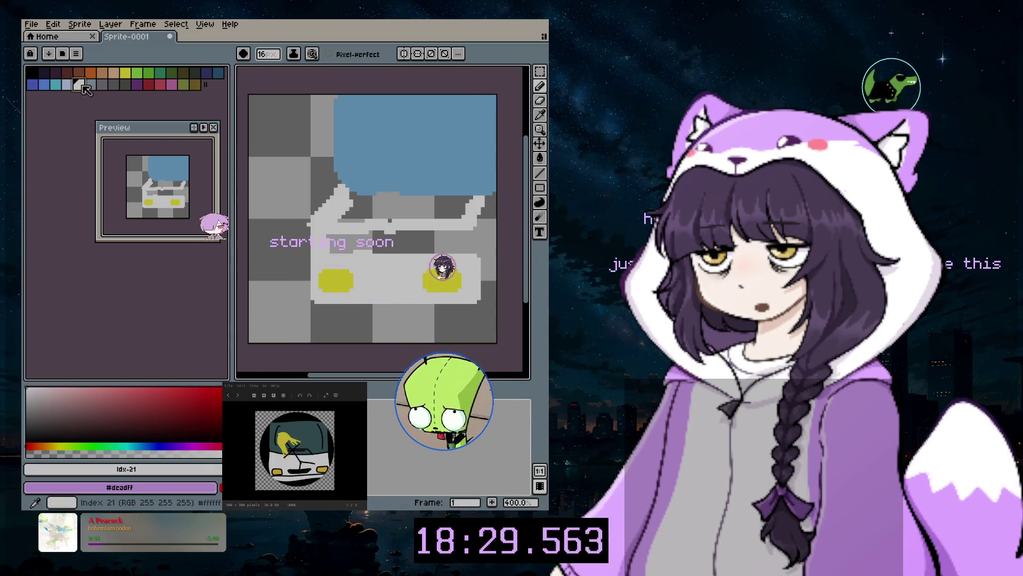
click(330, 222)
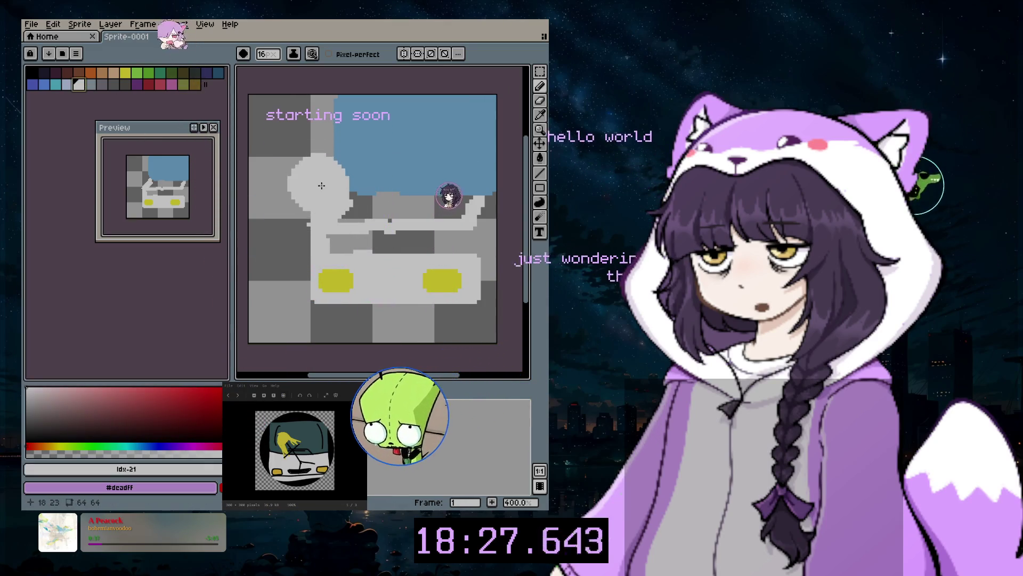
key(ctrl+z)
Paint thinner white trim strokes across the windshield with a smaller brush, then undo them
key(minus)
key(minus)
key(minus)
mouse_move(311, 218)
mouse_down()
mouse_move(341, 183)
mouse_move(340, 98)
mouse_up()
key(minus)
key(minus)
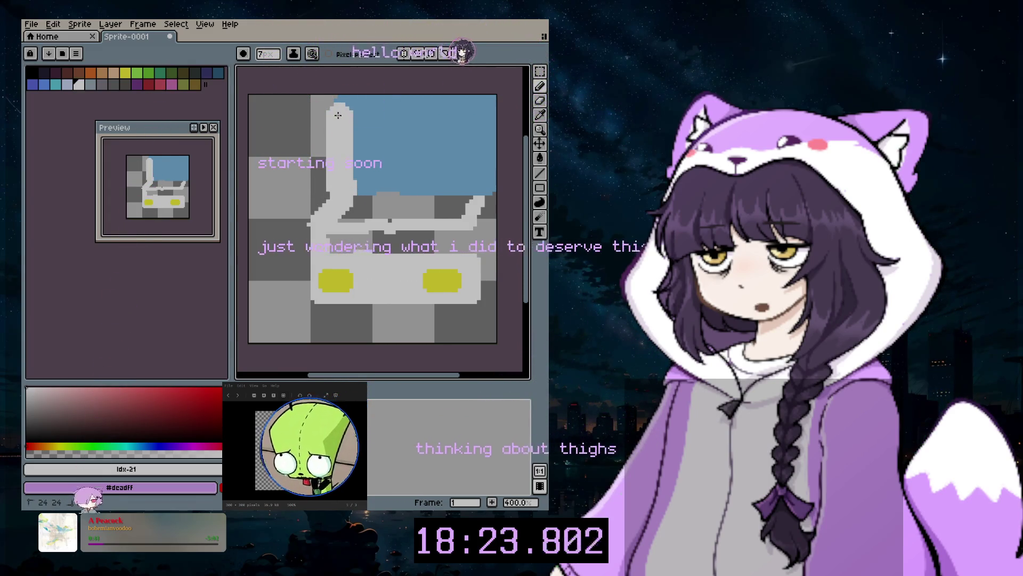
click(362, 186)
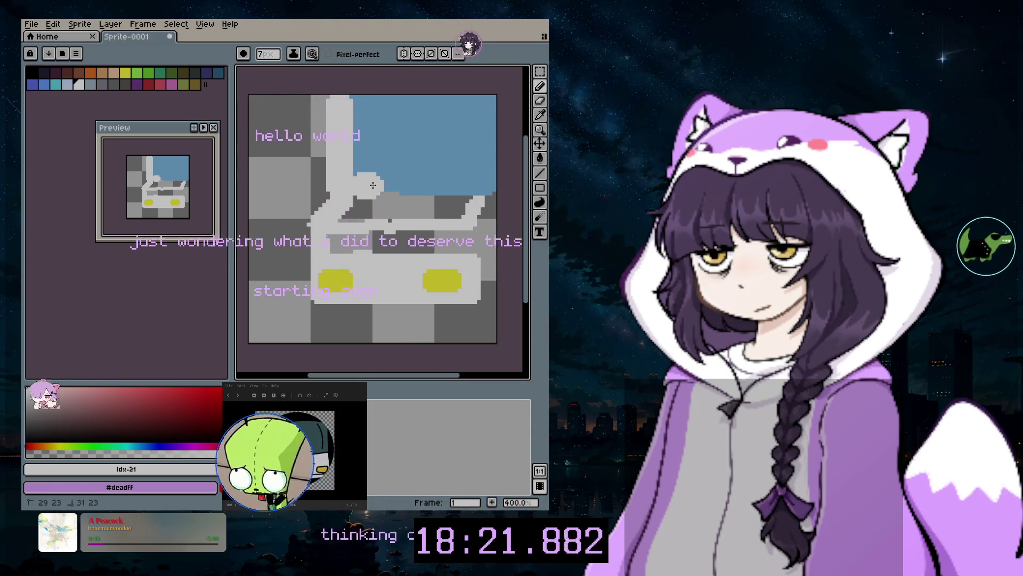
mouse_move(362, 186)
mouse_down()
mouse_move(480, 184)
mouse_move(487, 116)
mouse_up()
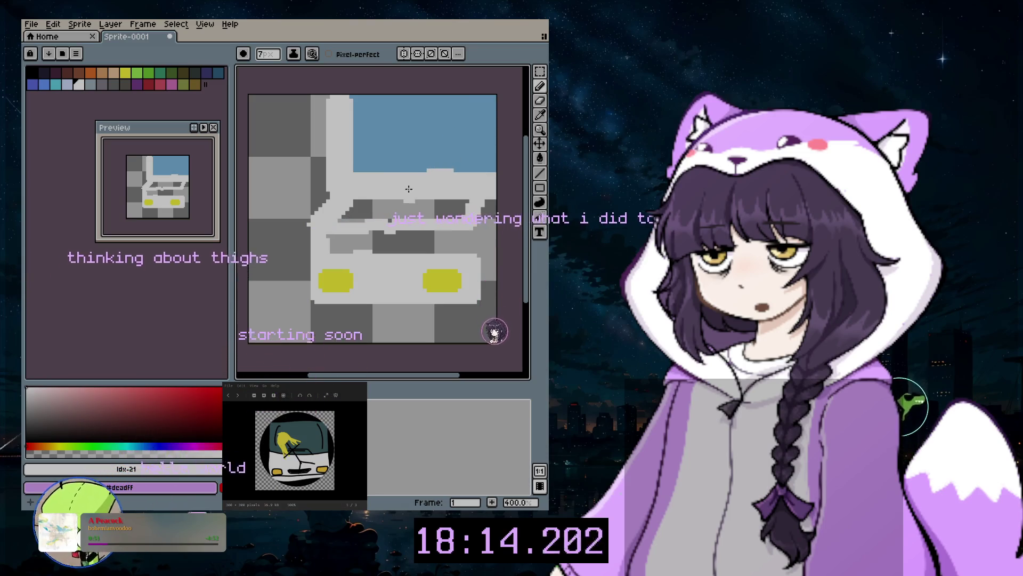
key(ctrl+z)
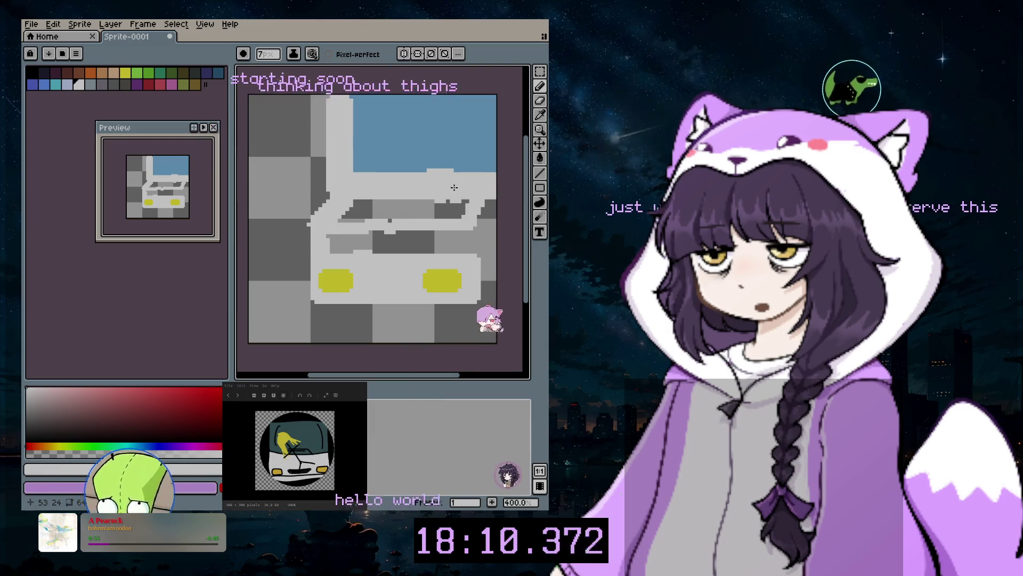
key(ctrl+z)
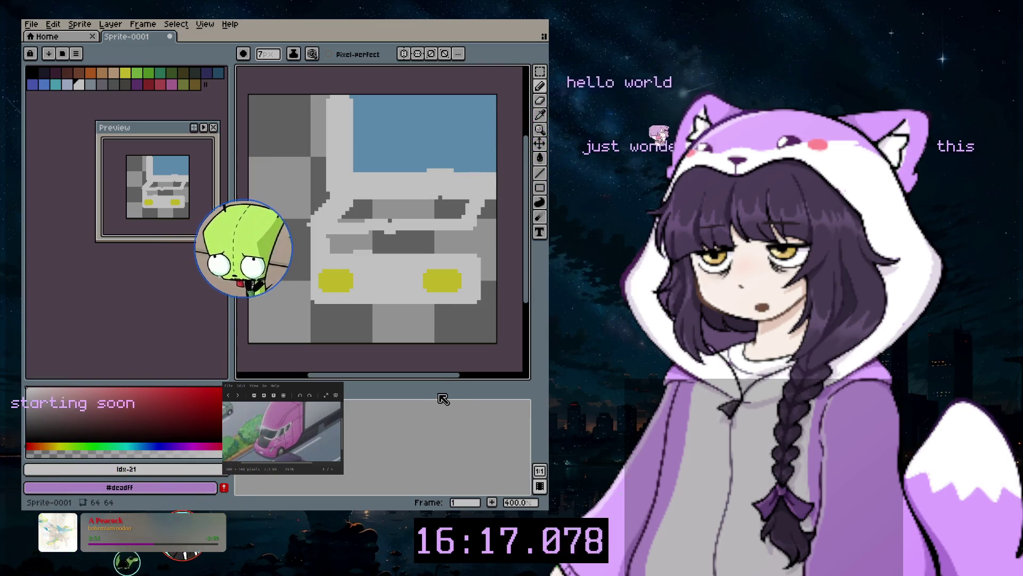
drag(442, 376, 462, 374)
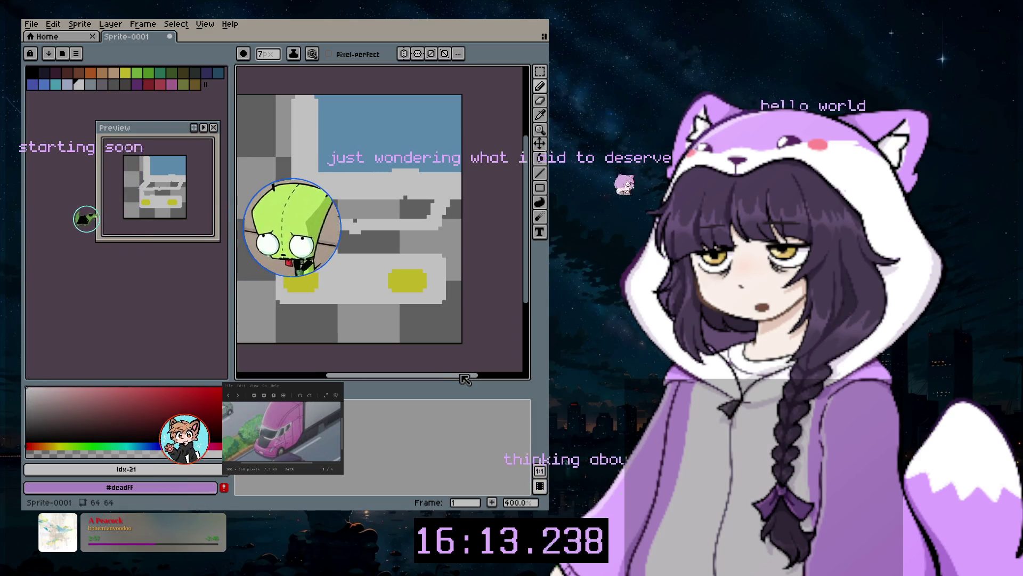
Select the whole car drawing and move it left and a couple of pixels down
click(540, 70)
drag(245, 75, 517, 344)
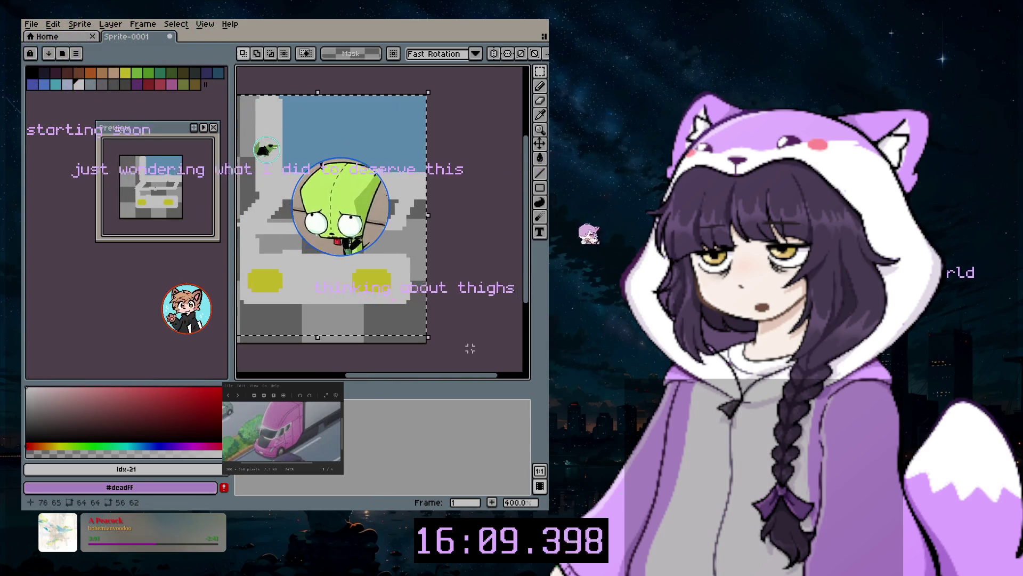
drag(235, 76, 238, 86)
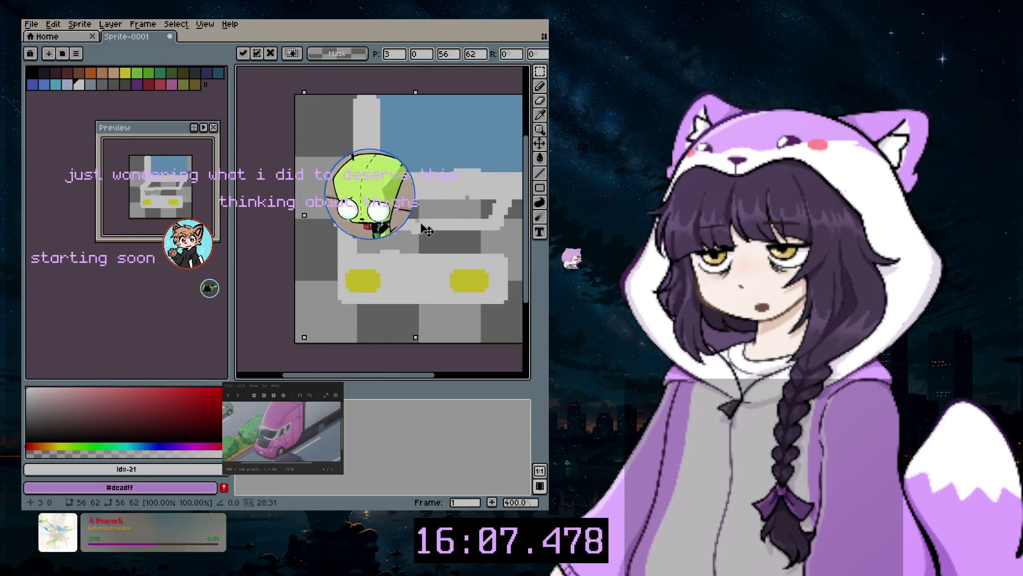
drag(432, 244, 404, 242)
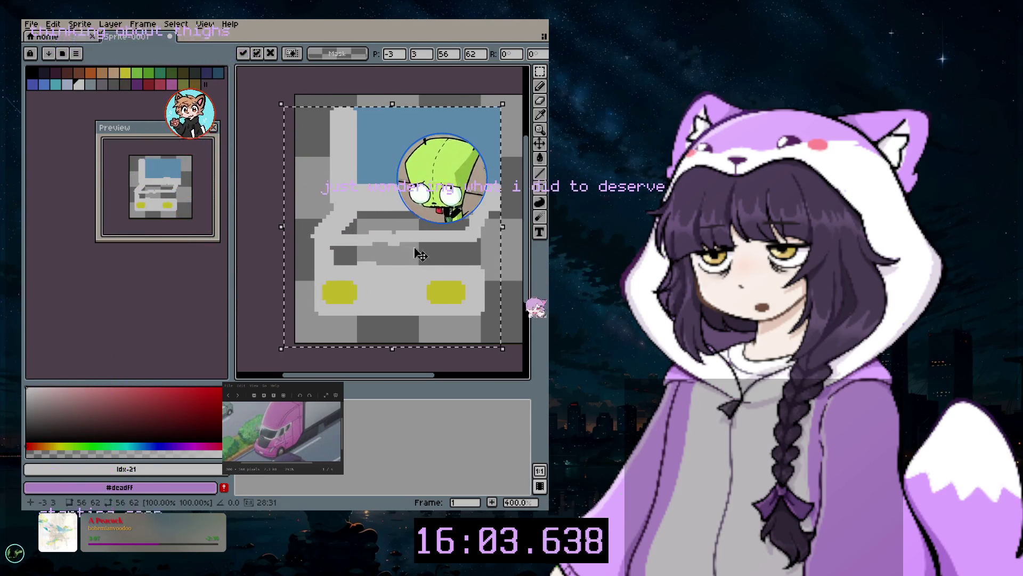
key(ctrl+d)
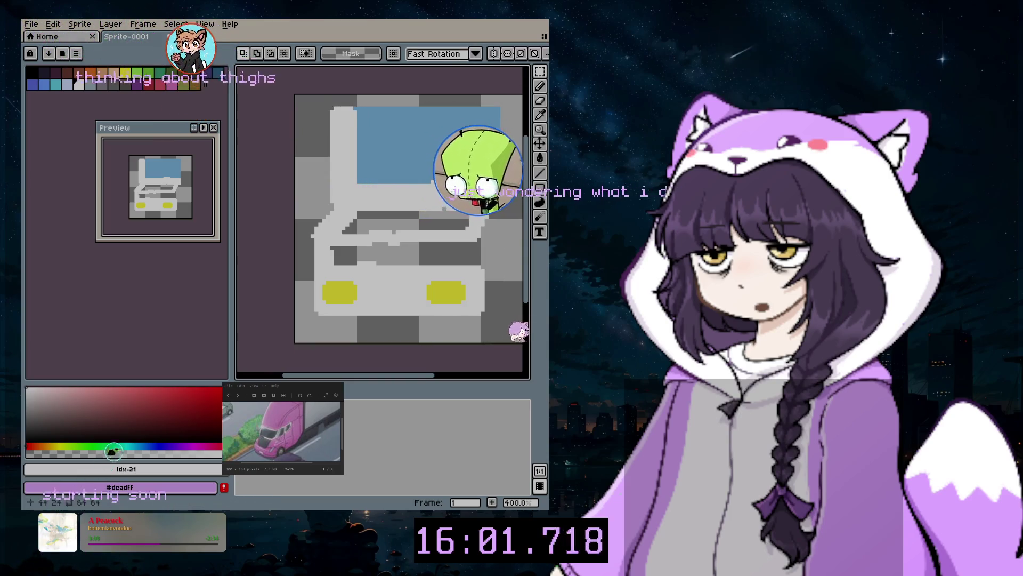
key(ctrl+z)
click(430, 237)
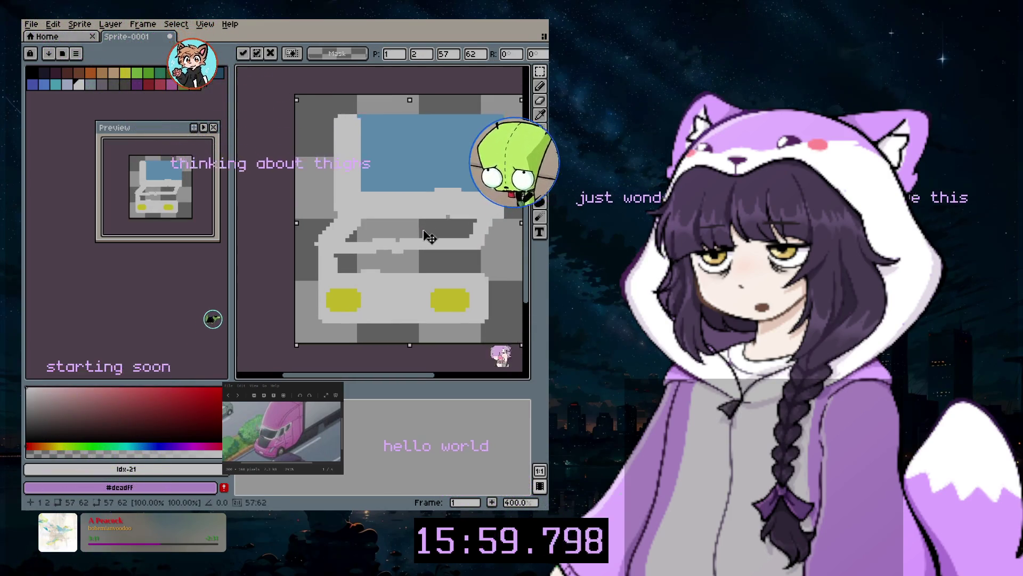
key(Down)
key(Down)
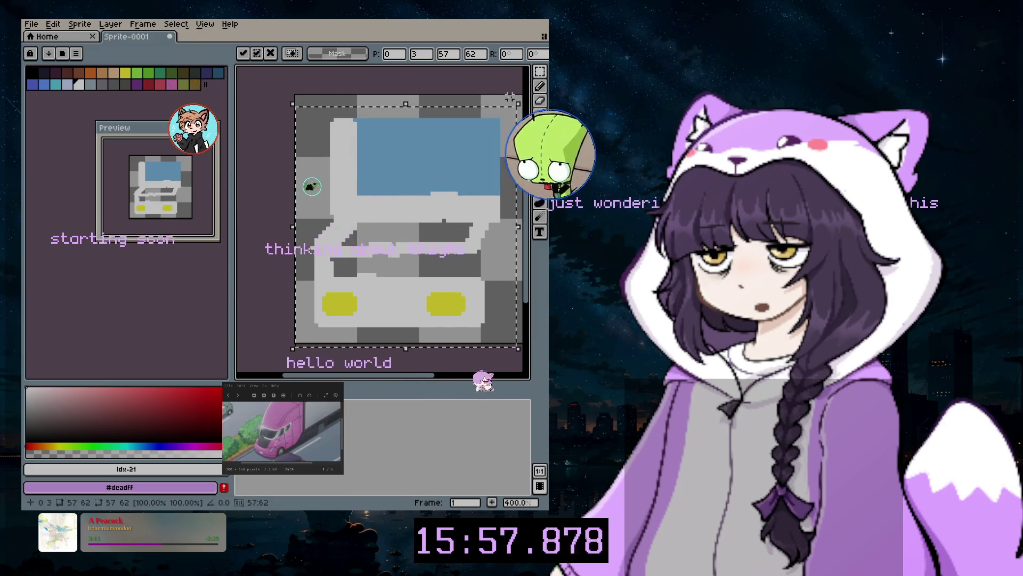
key(Return)
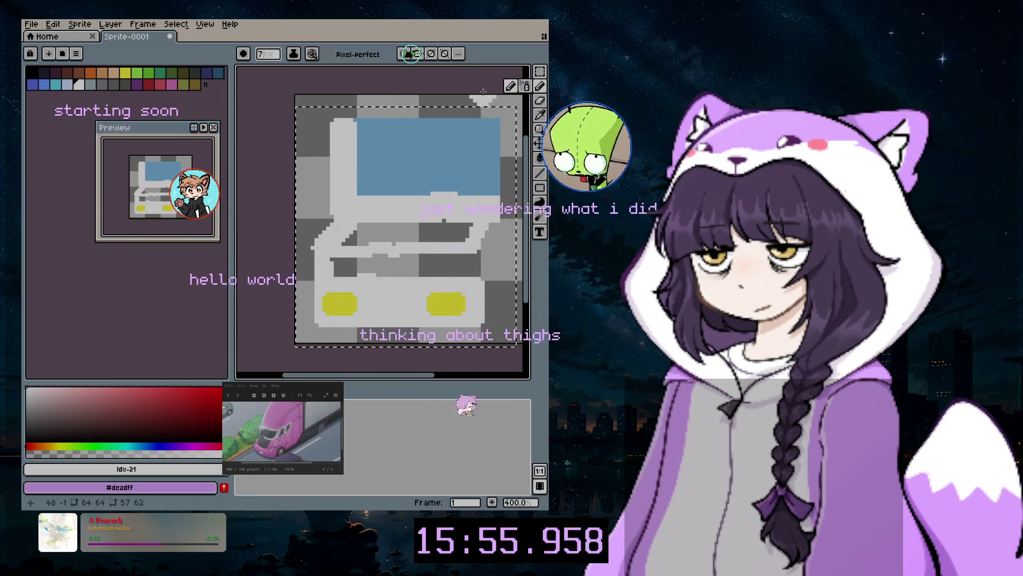
Repaint the dark body areas and right edge in solid light grey, sparing the headlight
key(ctrl+d)
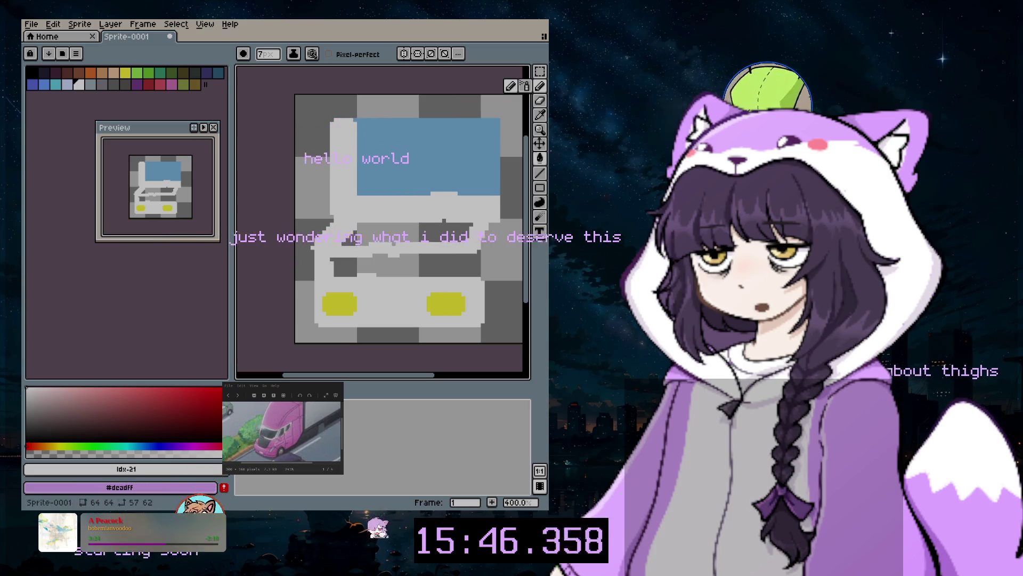
click(541, 103)
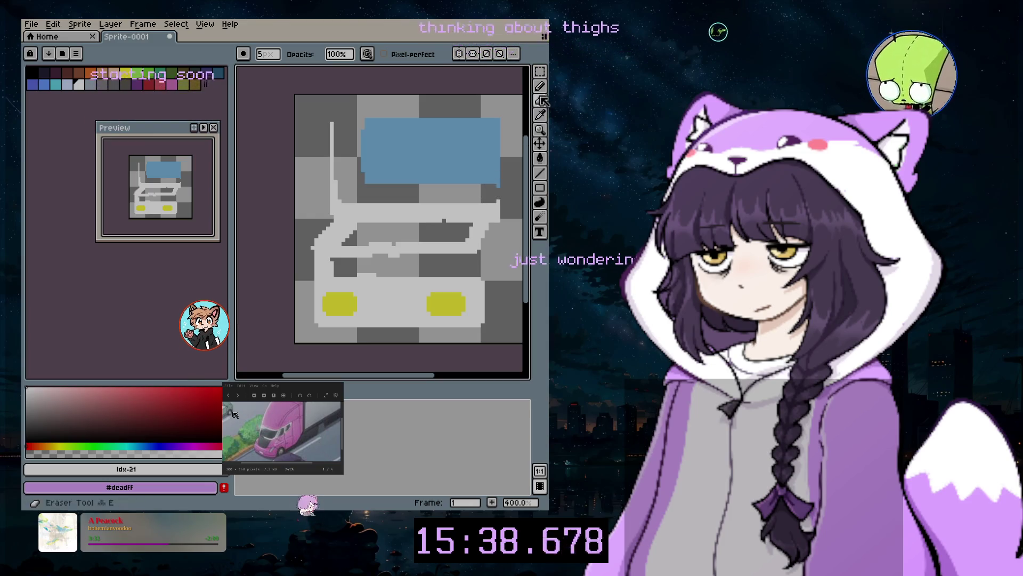
drag(501, 205, 510, 214)
key(b)
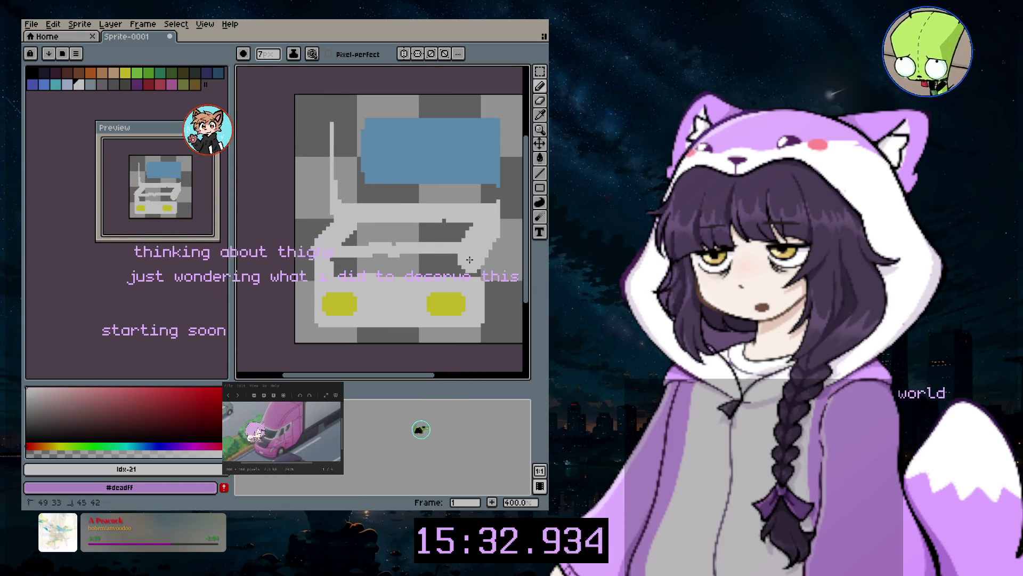
mouse_move(481, 236)
mouse_down()
mouse_move(468, 300)
mouse_move(477, 318)
mouse_up()
key(ctrl+z)
key(ctrl+z)
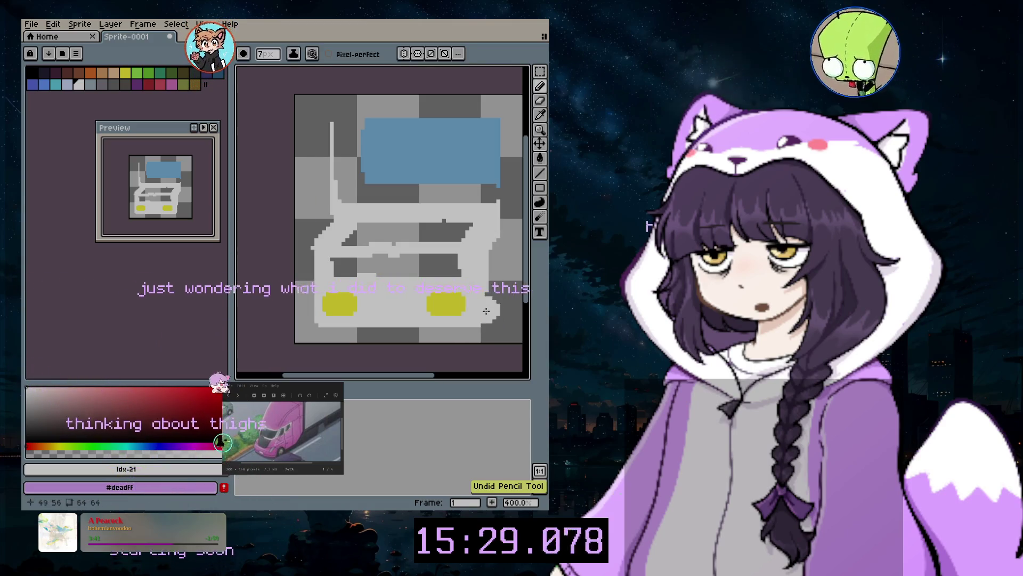
drag(471, 272, 336, 268)
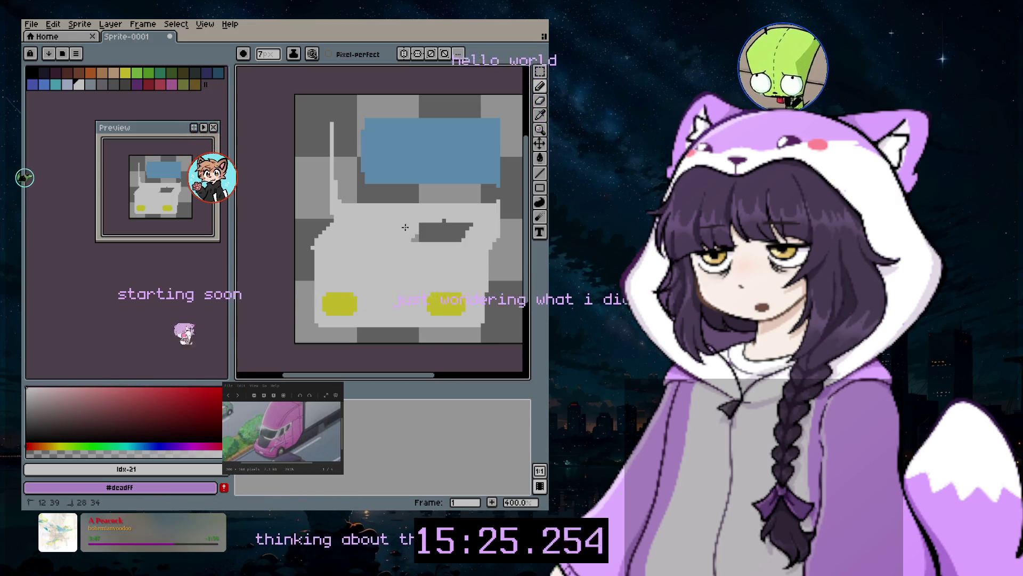
drag(436, 235, 457, 238)
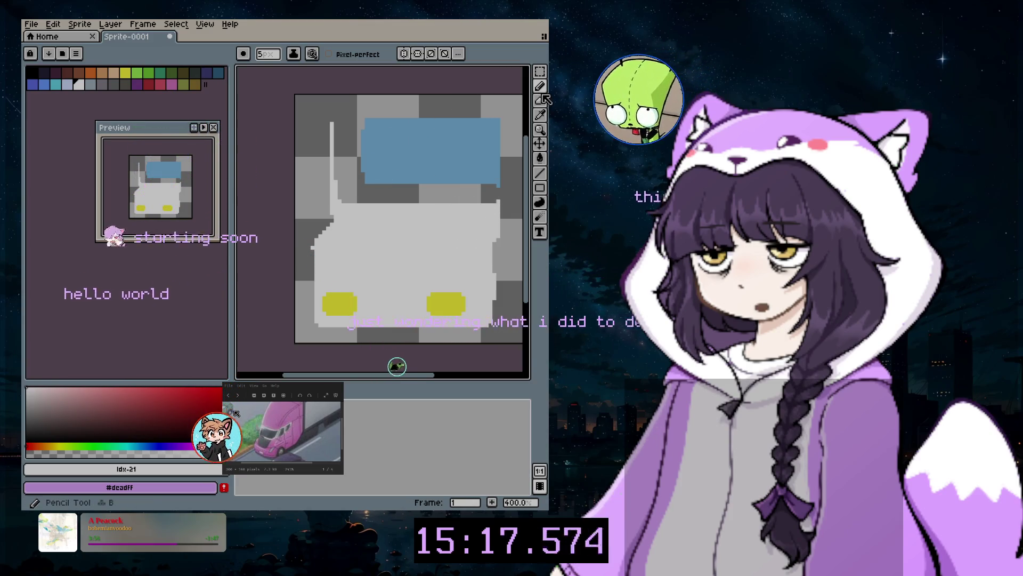
Eyedrop the window's blue as the drawing colour and return to the brush
key(i)
click(496, 176)
click(540, 85)
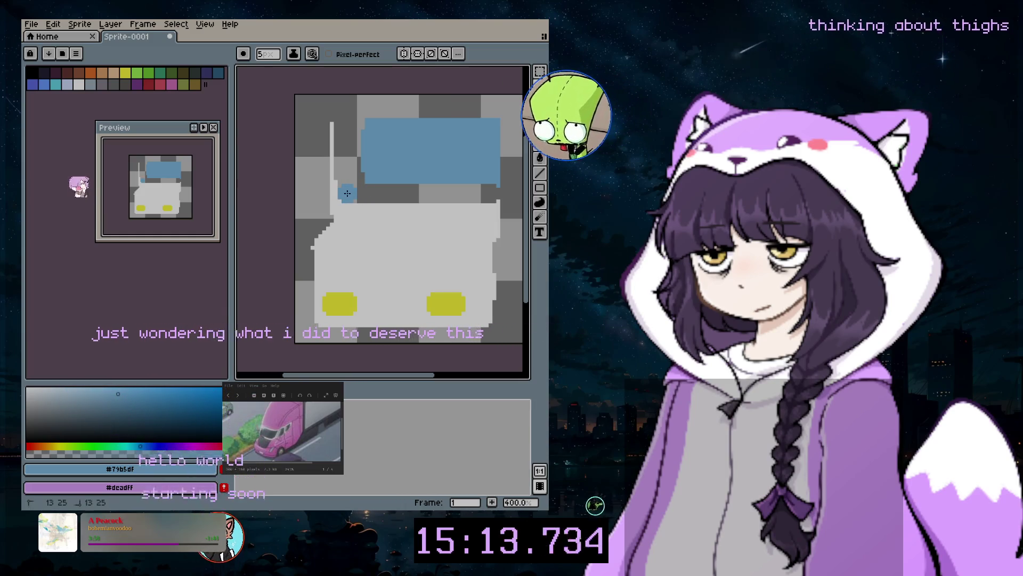
Extend the blue windshield down along the body and fill its upper-left corner blue
drag(350, 193, 482, 185)
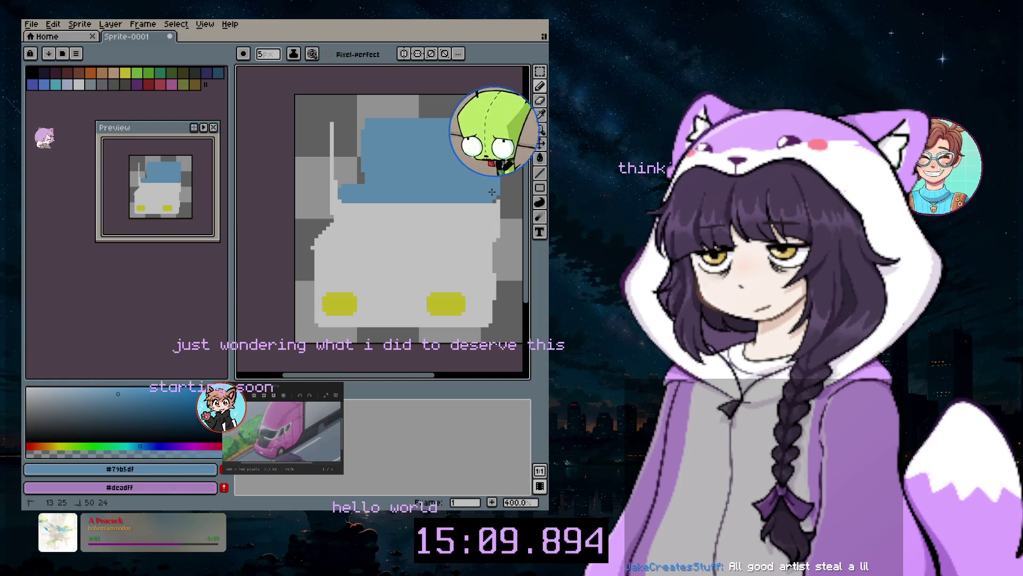
click(356, 140)
click(361, 126)
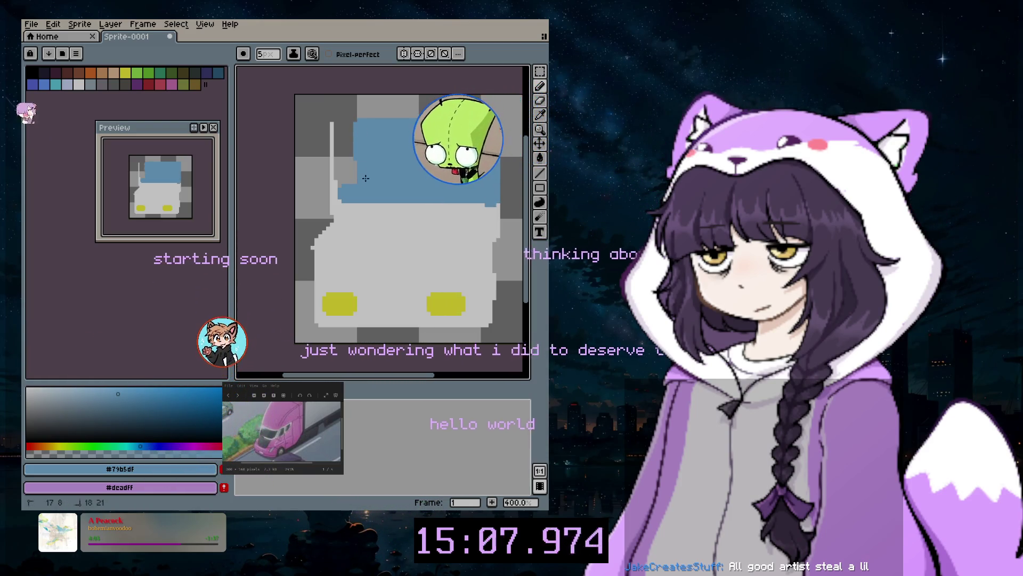
drag(344, 176, 353, 135)
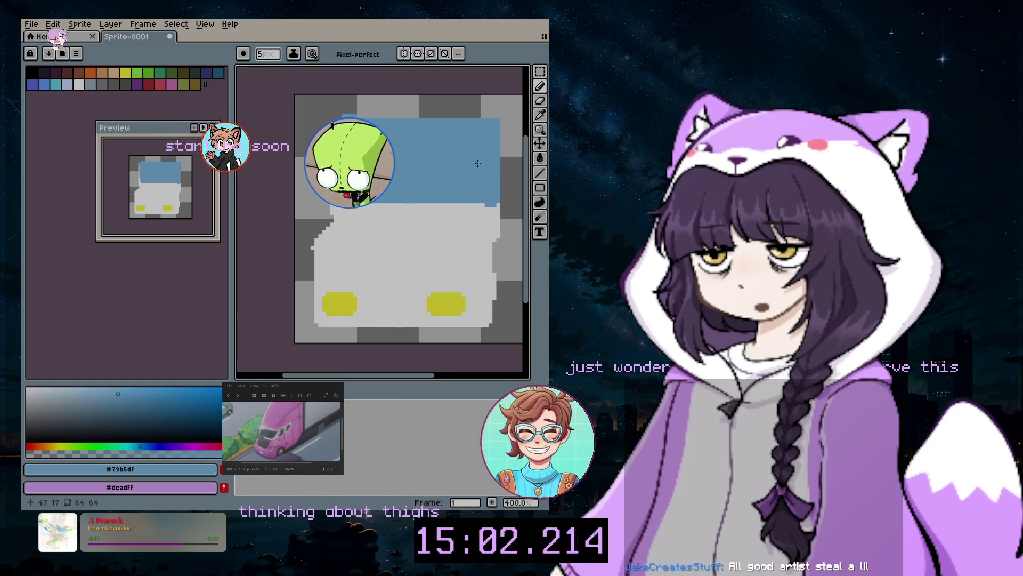
Draw a 1px white streak down the windshield's left edge with the Pencil
click(539, 87)
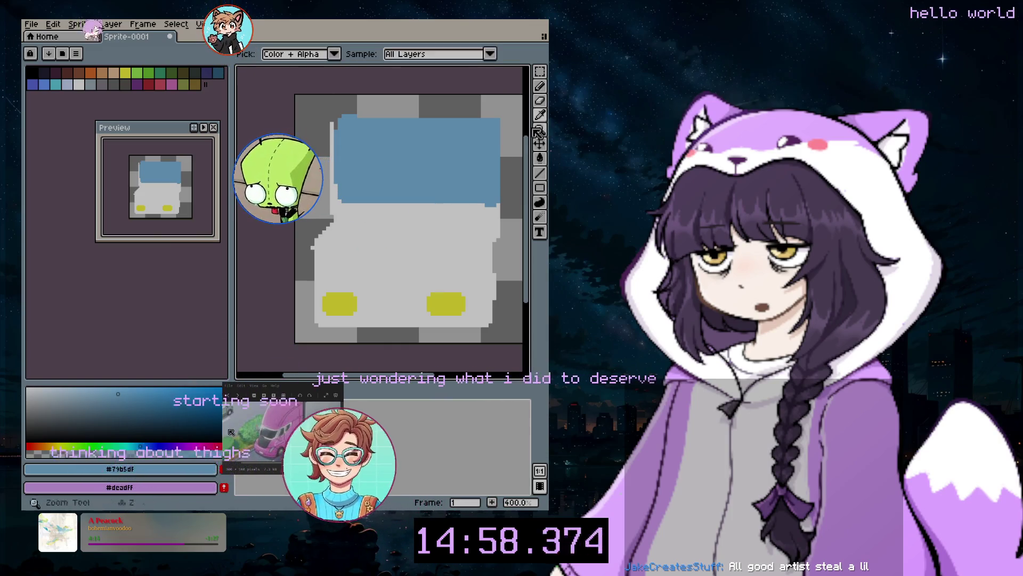
click(78, 83)
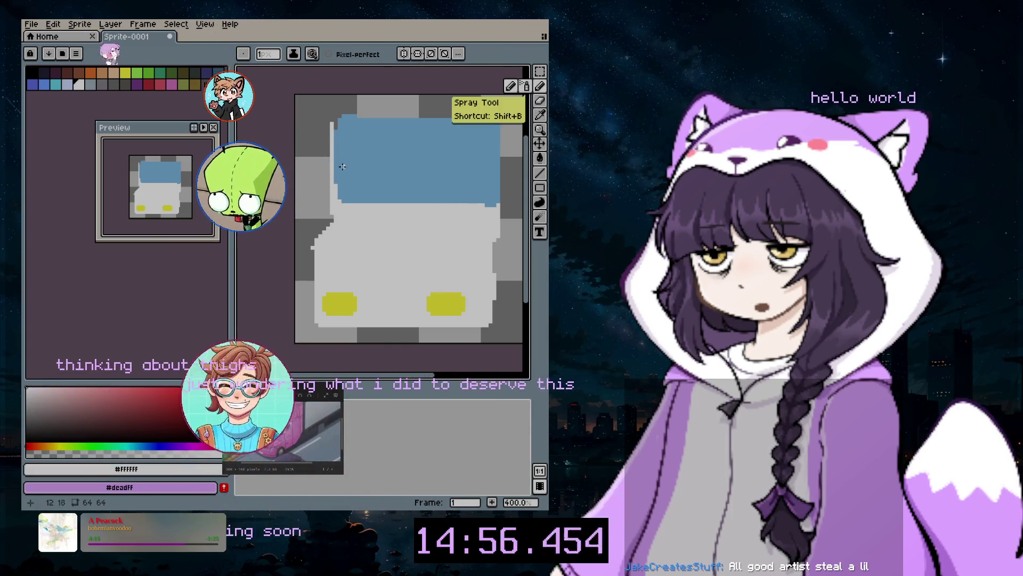
key(b)
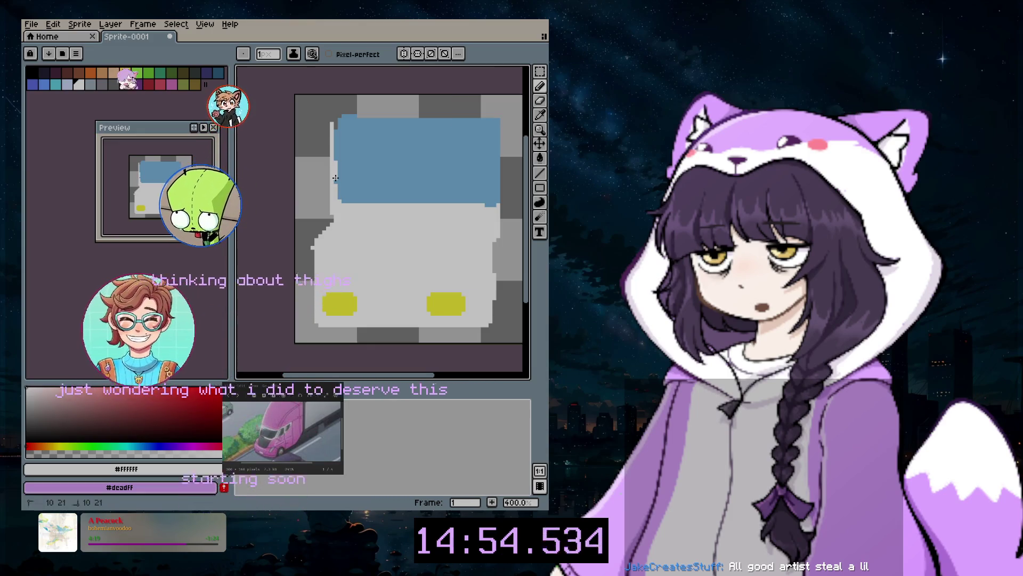
drag(340, 151, 341, 163)
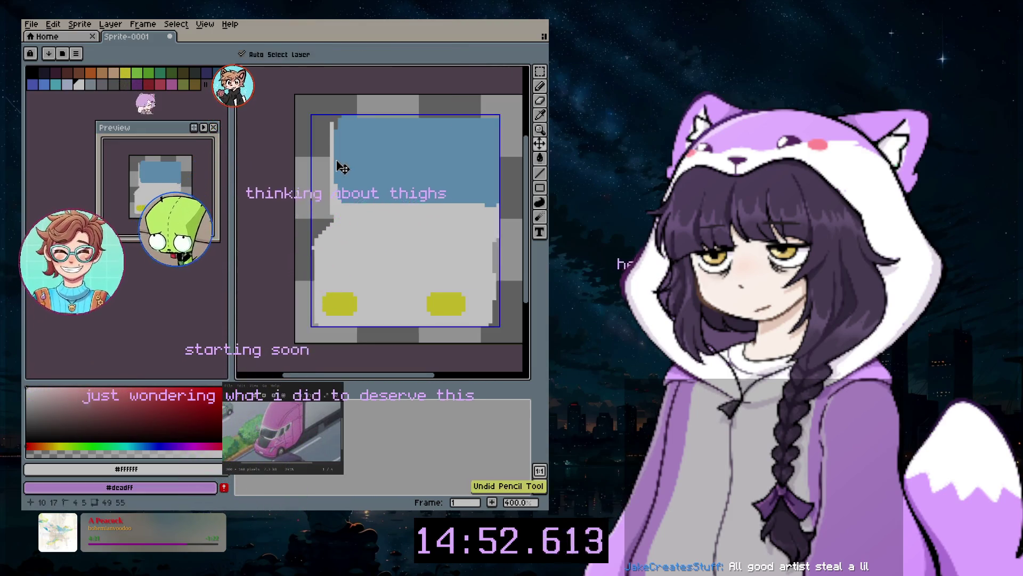
Extend the white left strip and draw a straight white line across the windshield's top
drag(335, 160, 333, 144)
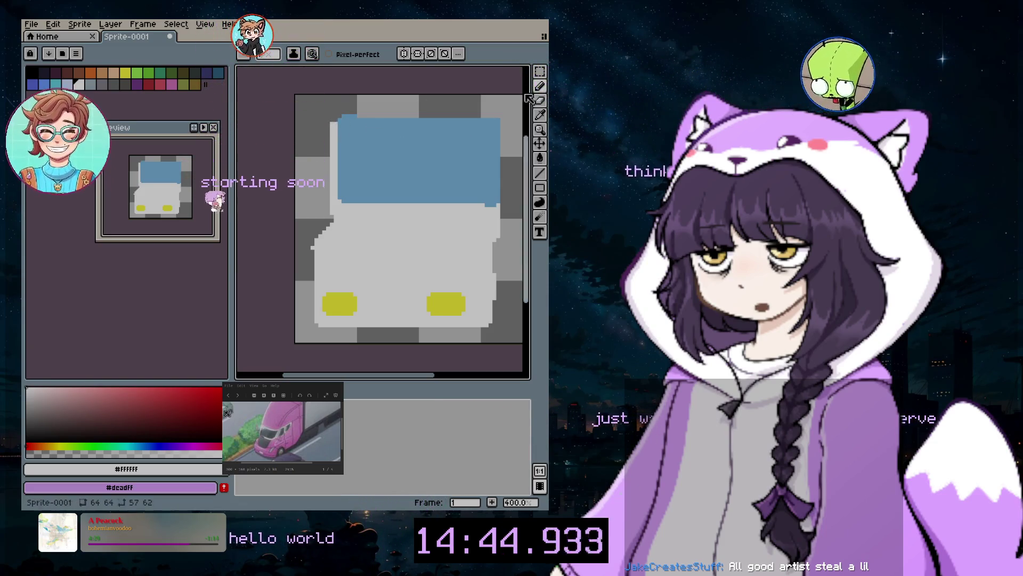
key(l)
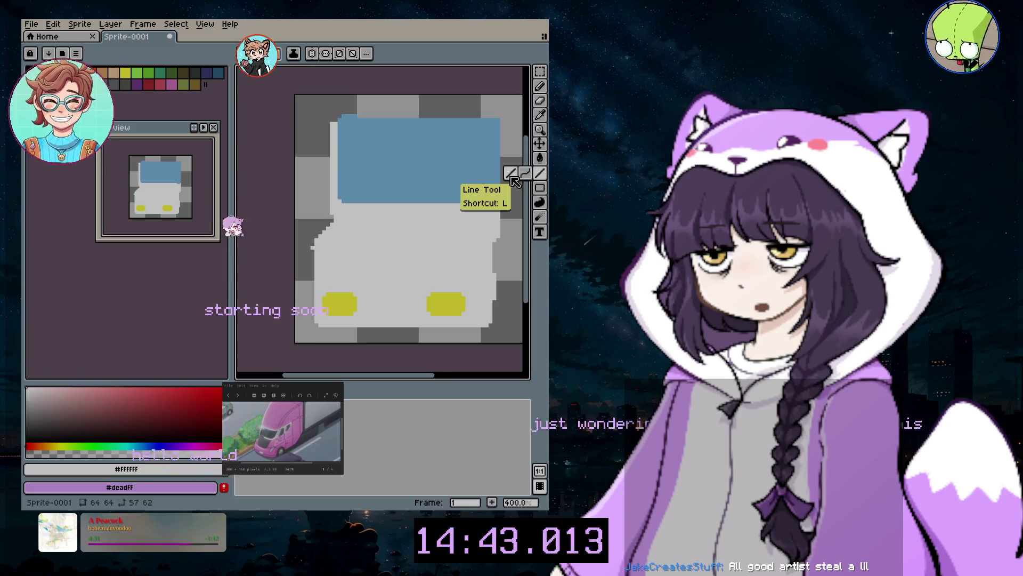
drag(338, 123, 493, 124)
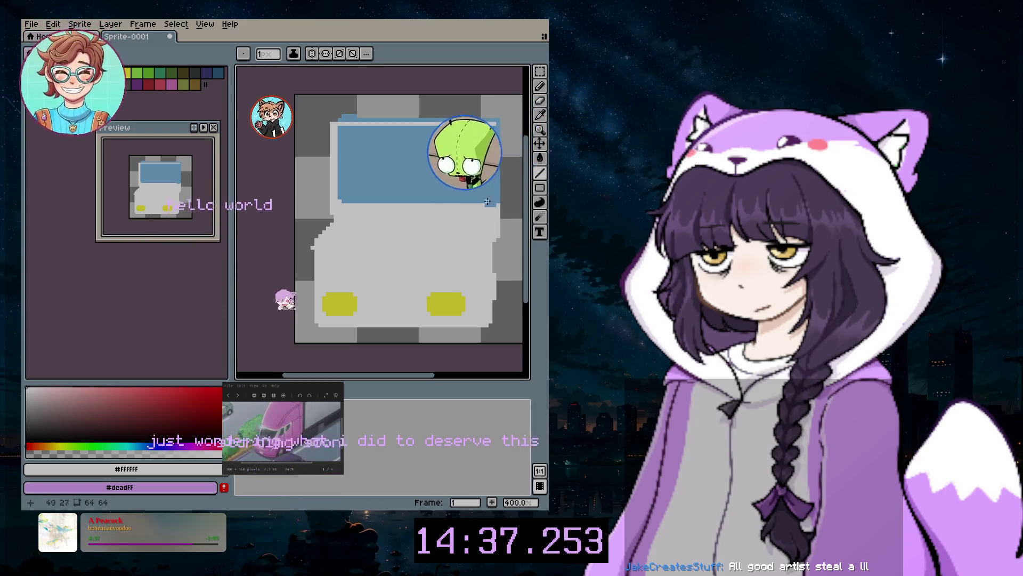
Add blue rows above the white top line and along the window's bottom edge
click(540, 115)
click(416, 160)
click(540, 85)
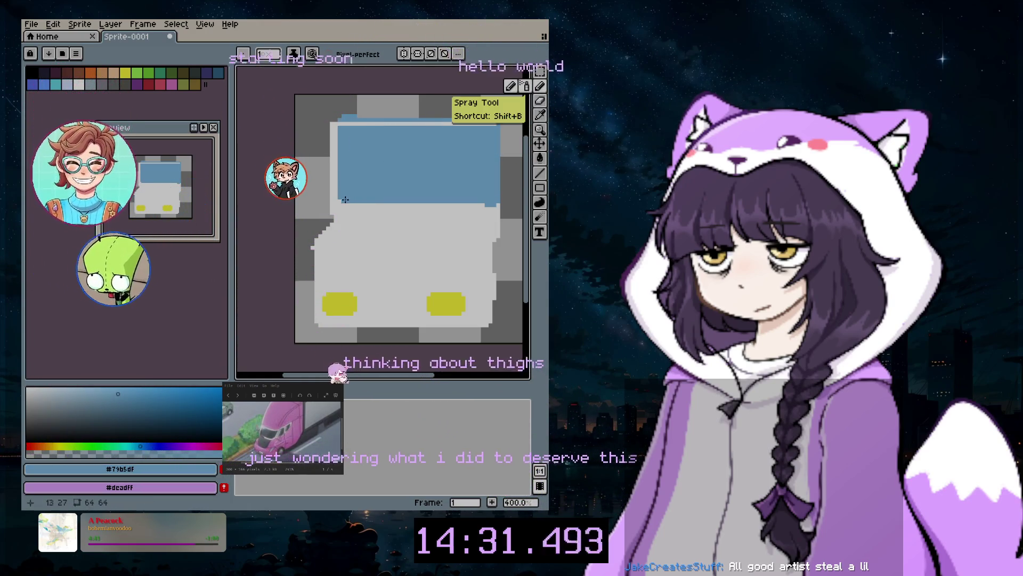
mouse_move(499, 120)
mouse_down()
mouse_move(340, 125)
mouse_move(343, 203)
mouse_move(386, 202)
mouse_up()
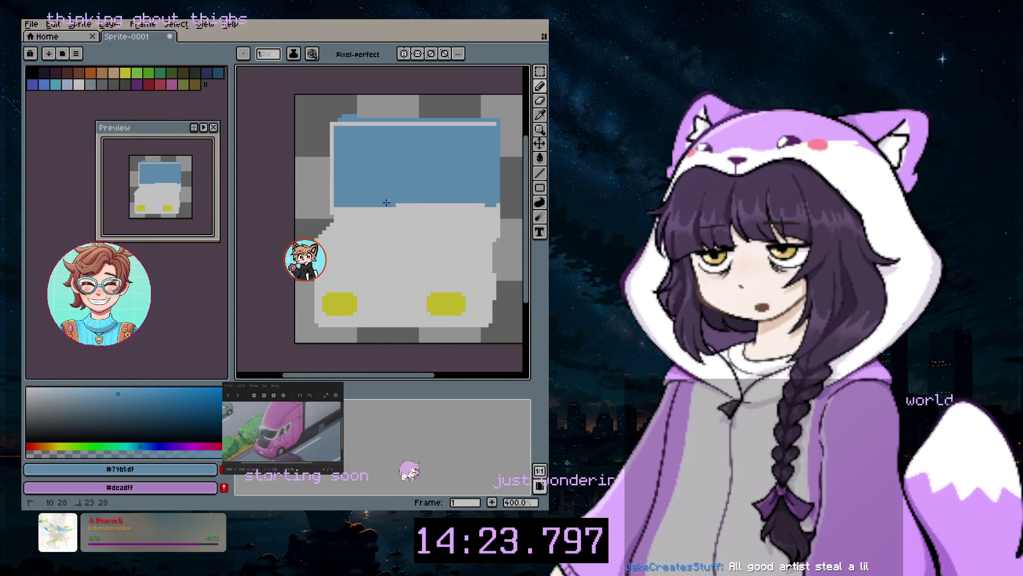
drag(386, 202, 459, 203)
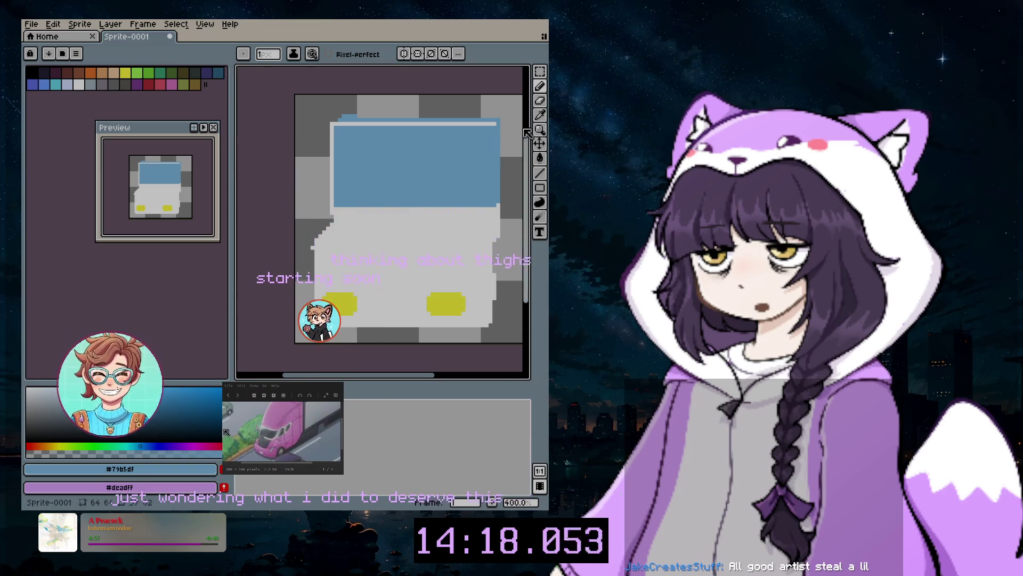
Draw a straight white trim line slanting up the windshield's left edge with the Line tool
key(l)
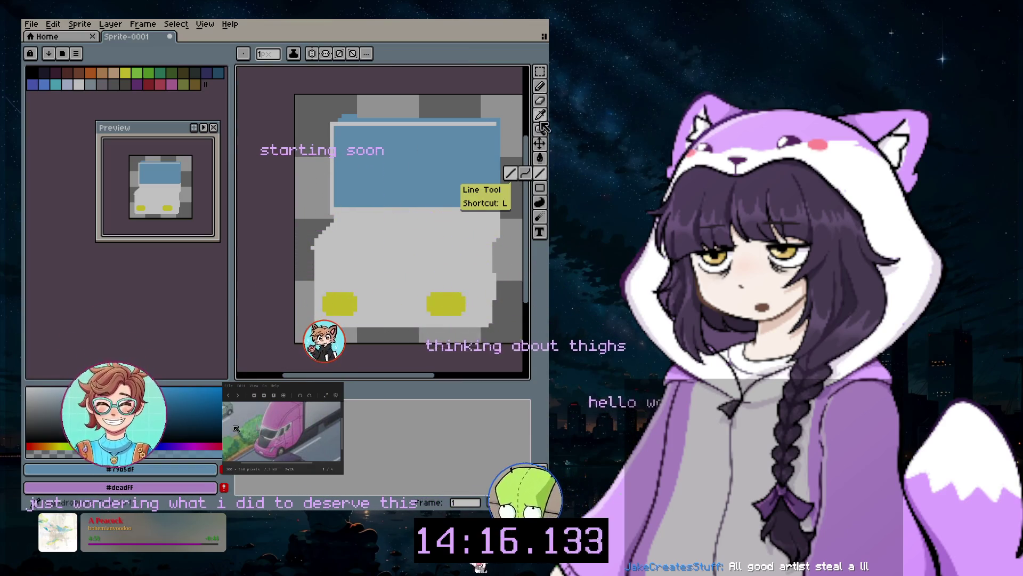
key(b)
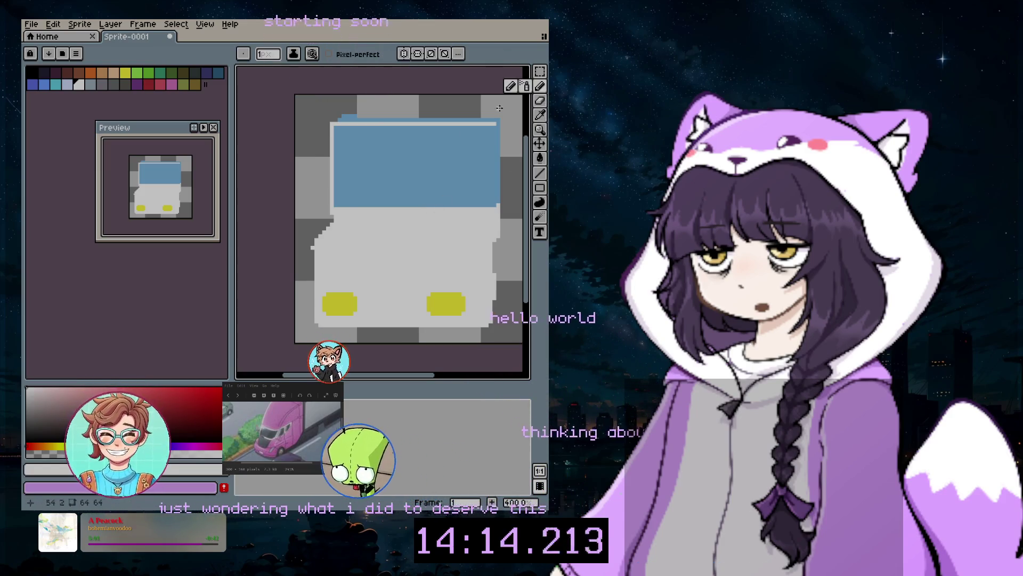
drag(336, 202, 362, 133)
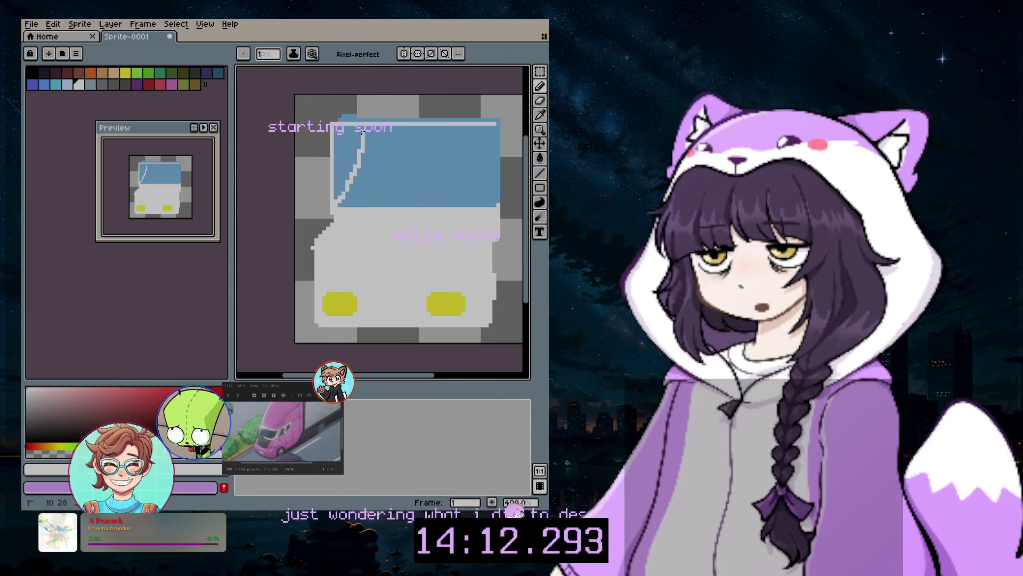
key(ctrl+z)
key(v)
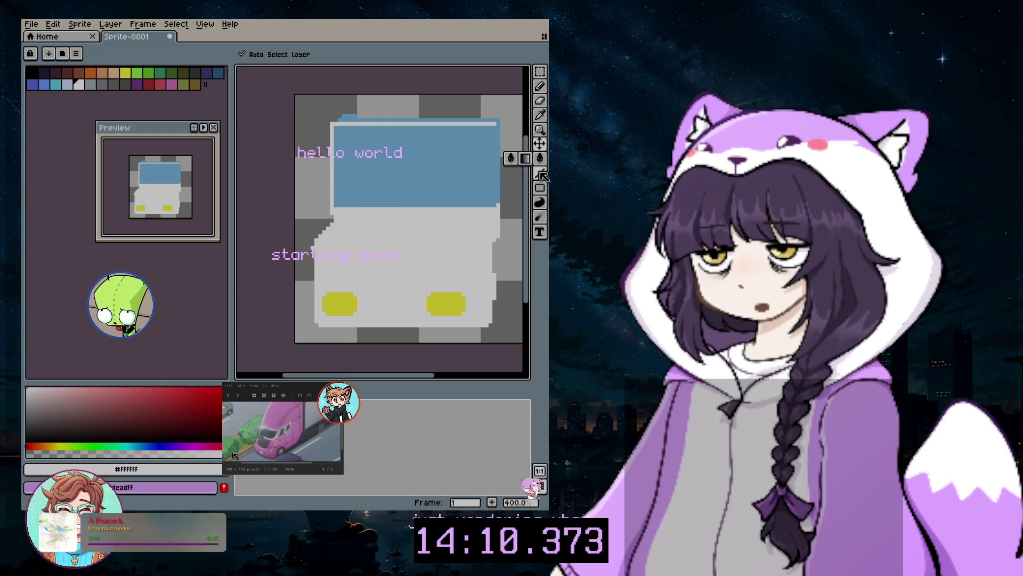
click(540, 173)
mouse_move(338, 200)
mouse_down()
mouse_move(359, 142)
mouse_move(348, 127)
mouse_up()
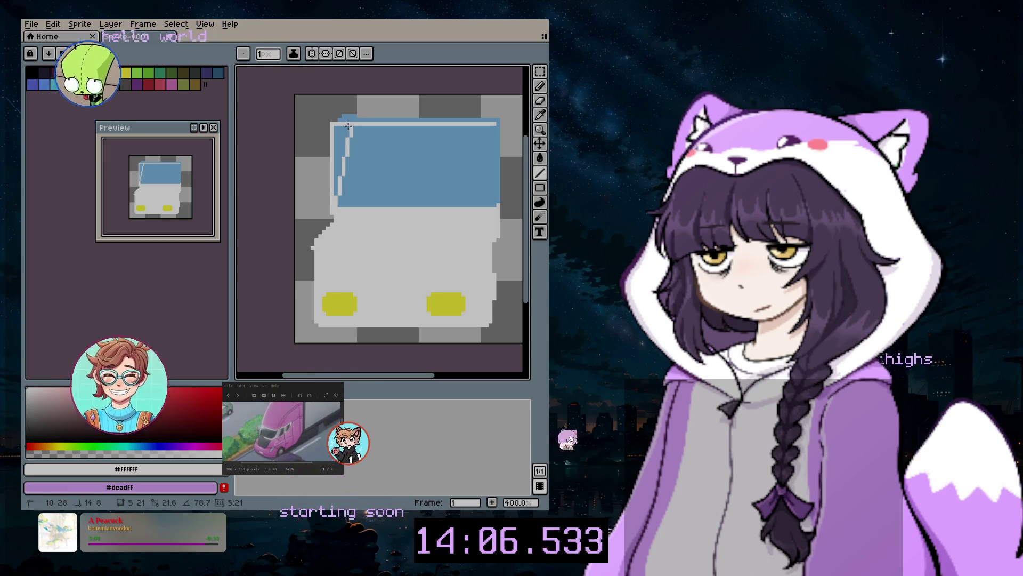
mouse_move(348, 126)
mouse_down()
mouse_move(384, 125)
mouse_move(373, 127)
mouse_up()
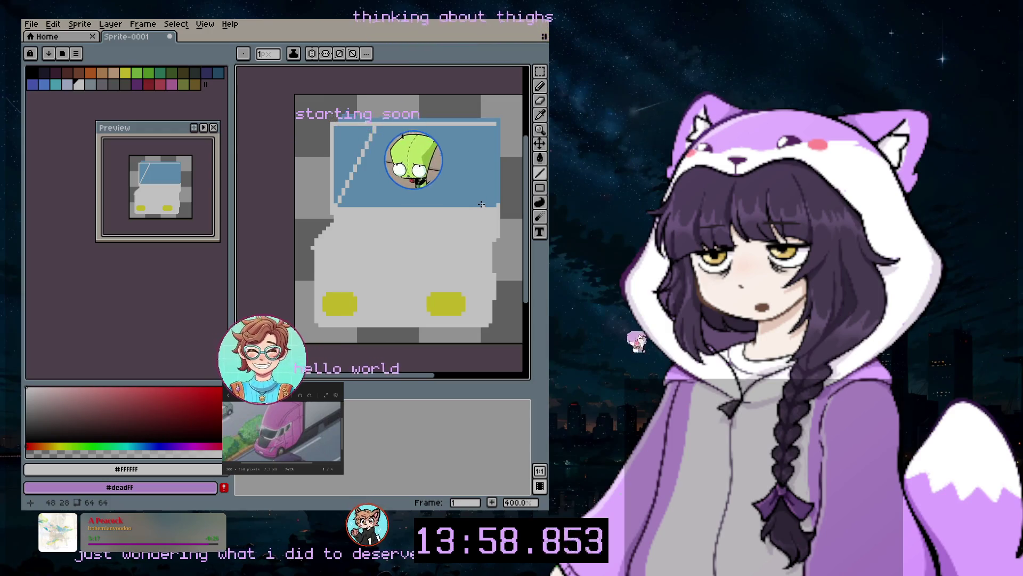
Copy the slanted white trim to the windshield's right side and paint over the white divider in blue
click(540, 74)
drag(316, 112, 421, 209)
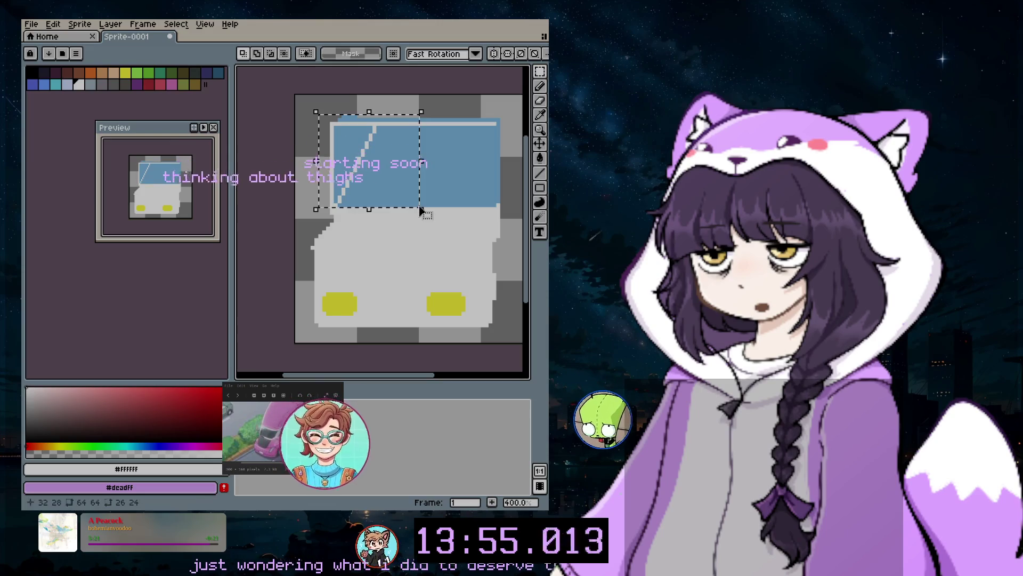
click(388, 195)
drag(448, 183, 512, 186)
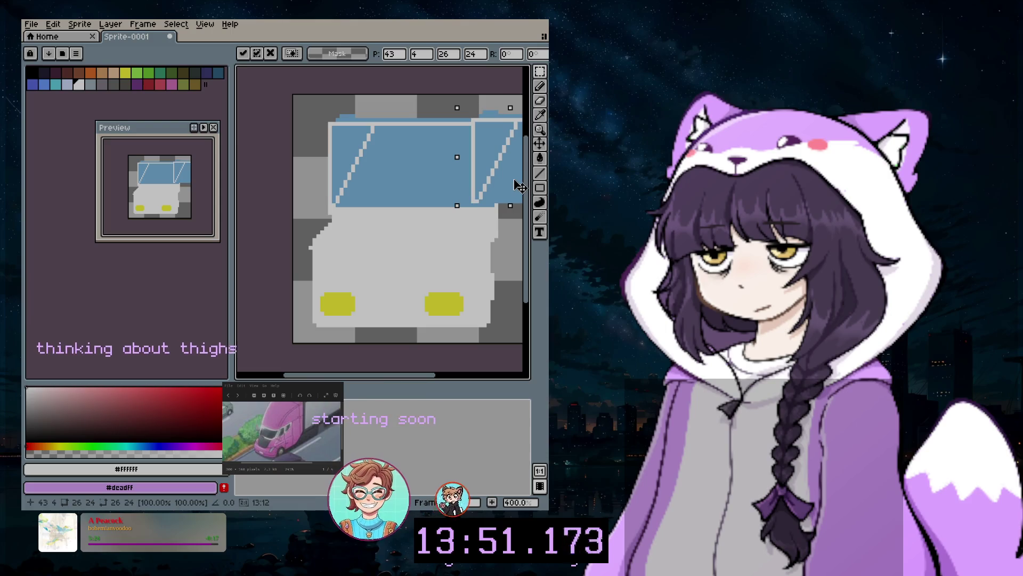
click(521, 110)
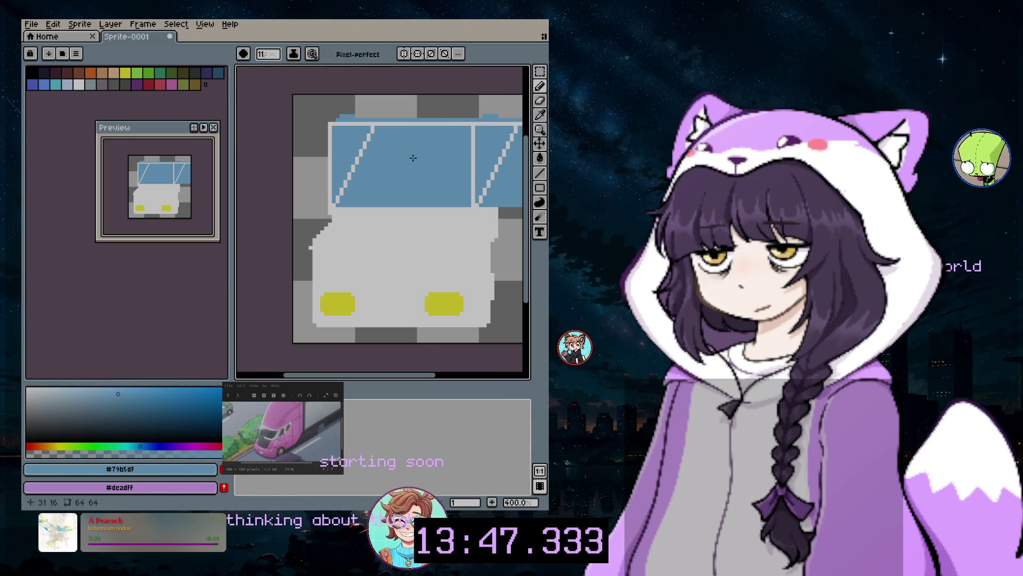
drag(462, 153, 463, 145)
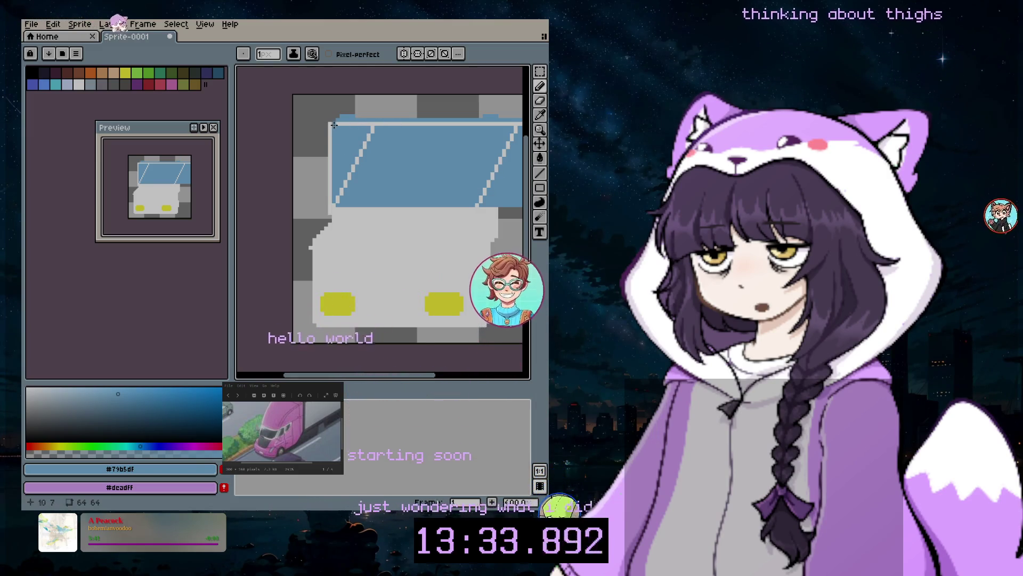
Erase the glare streaks and fill the windshield's top-right corner with blue
key(e)
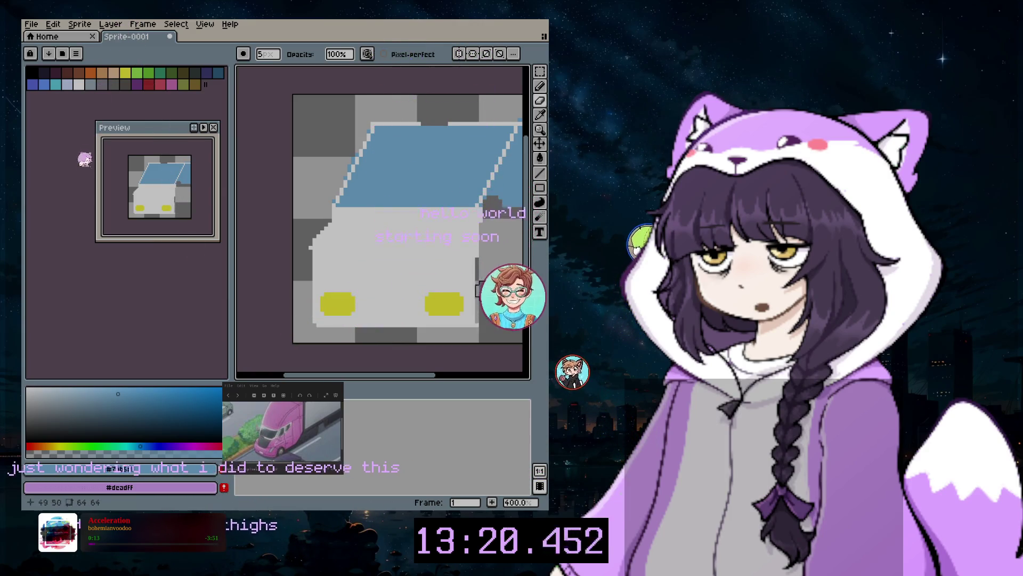
mouse_move(491, 211)
mouse_down()
mouse_move(519, 143)
mouse_move(448, 206)
mouse_up()
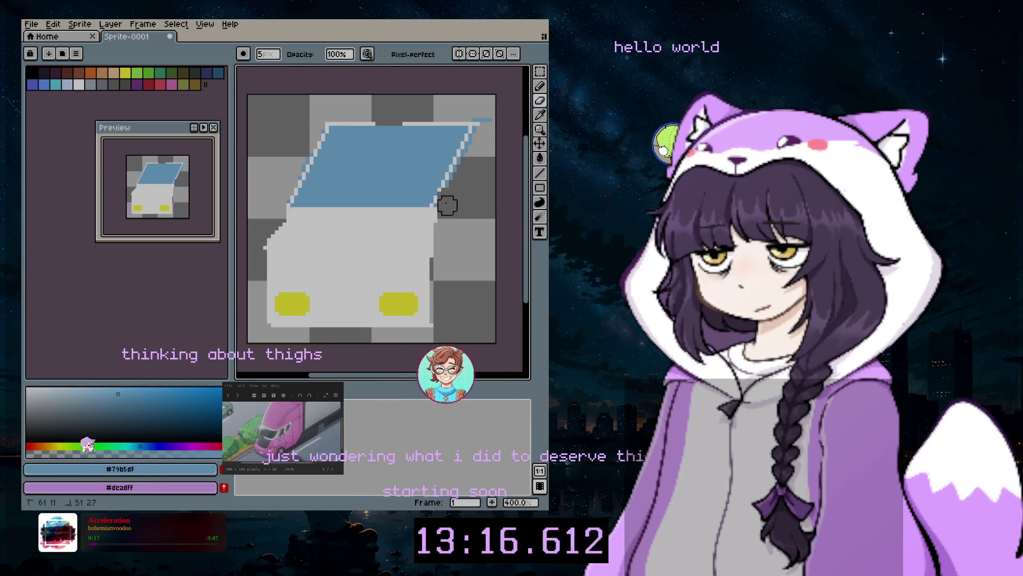
click(455, 186)
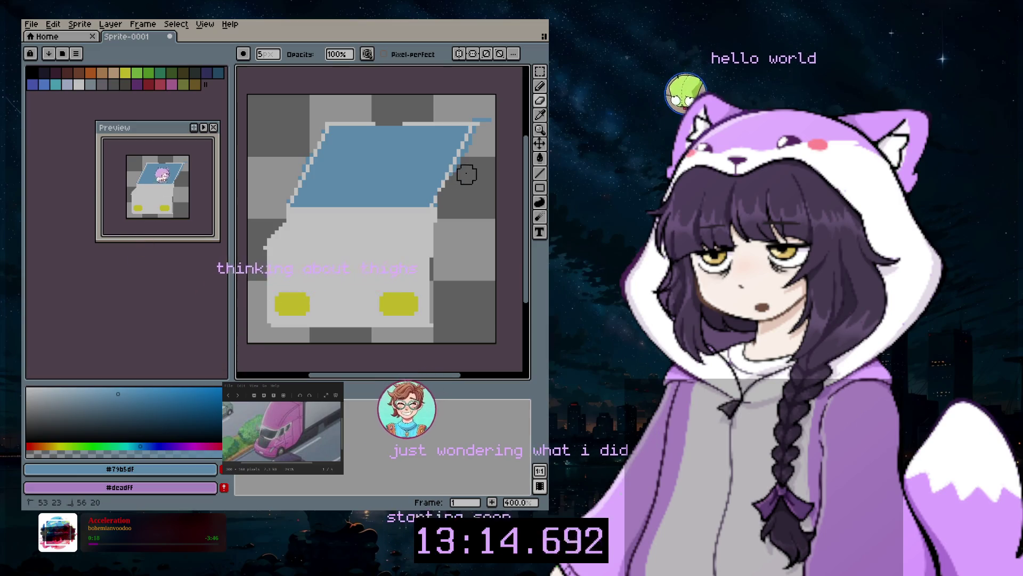
drag(467, 174, 478, 155)
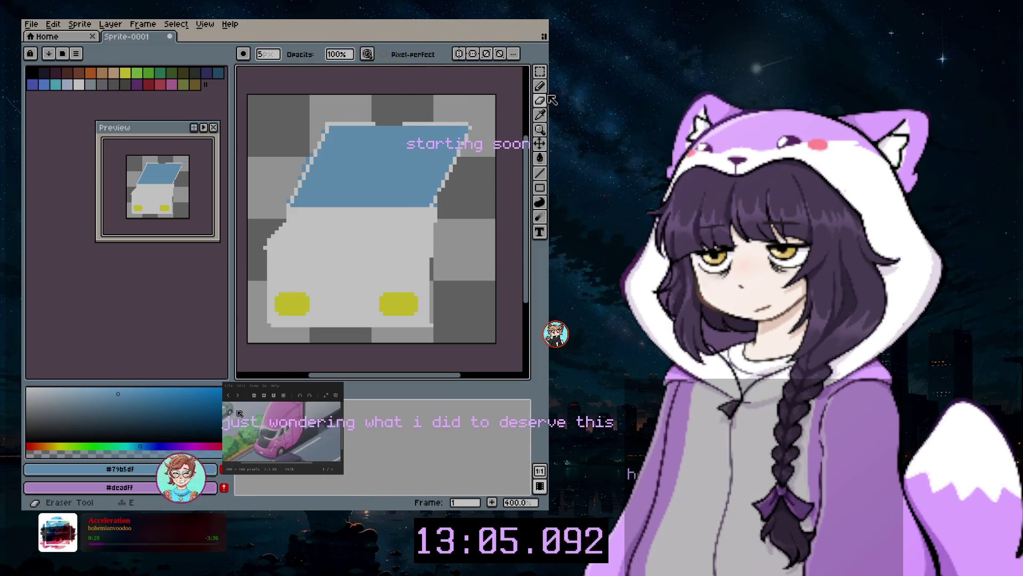
drag(472, 133, 461, 147)
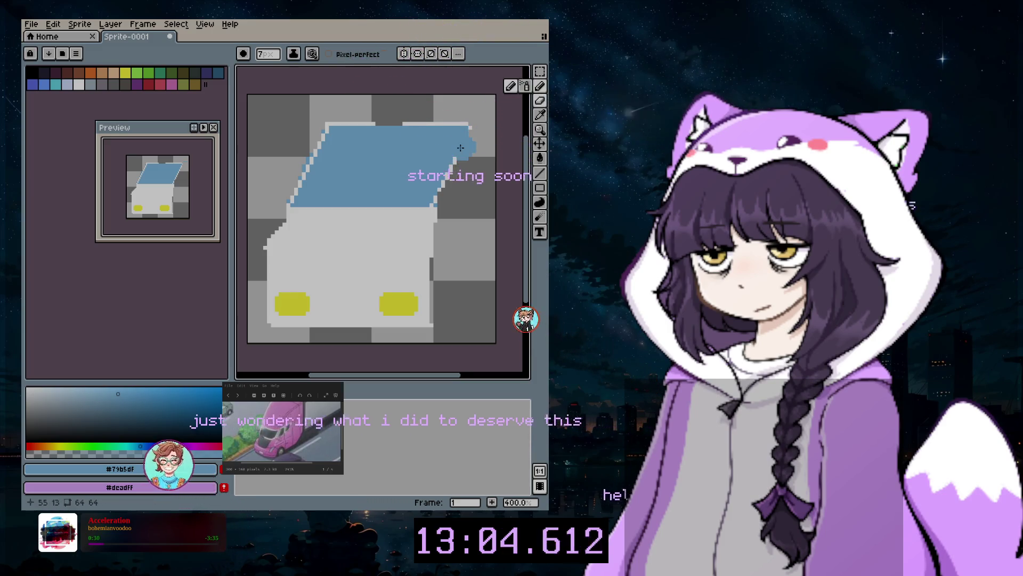
Sample transparent from the canvas and clear pixels along the windshield's right edge, zoomed in
click(540, 114)
click(468, 148)
click(540, 85)
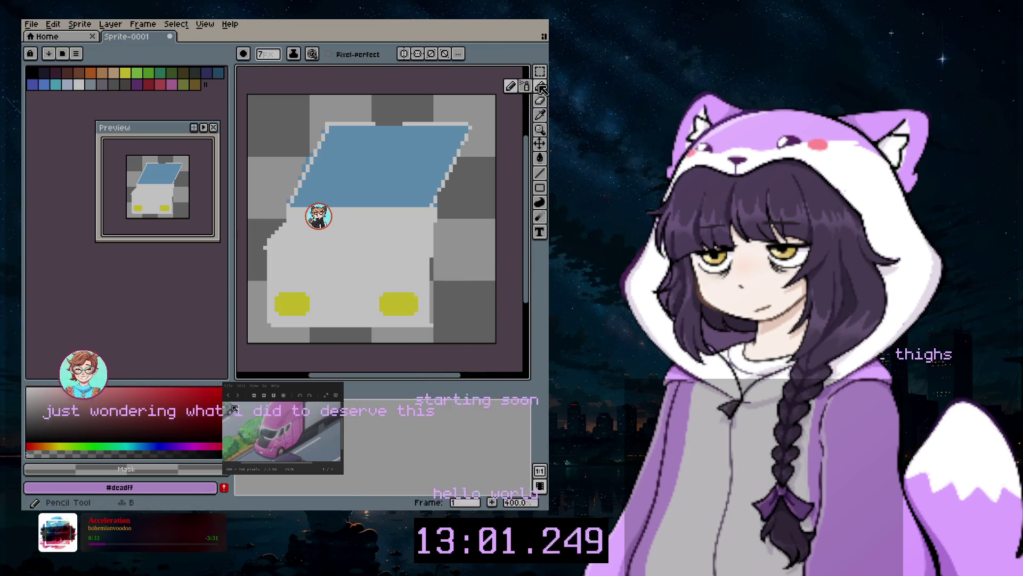
scroll(478, 152, up, 1)
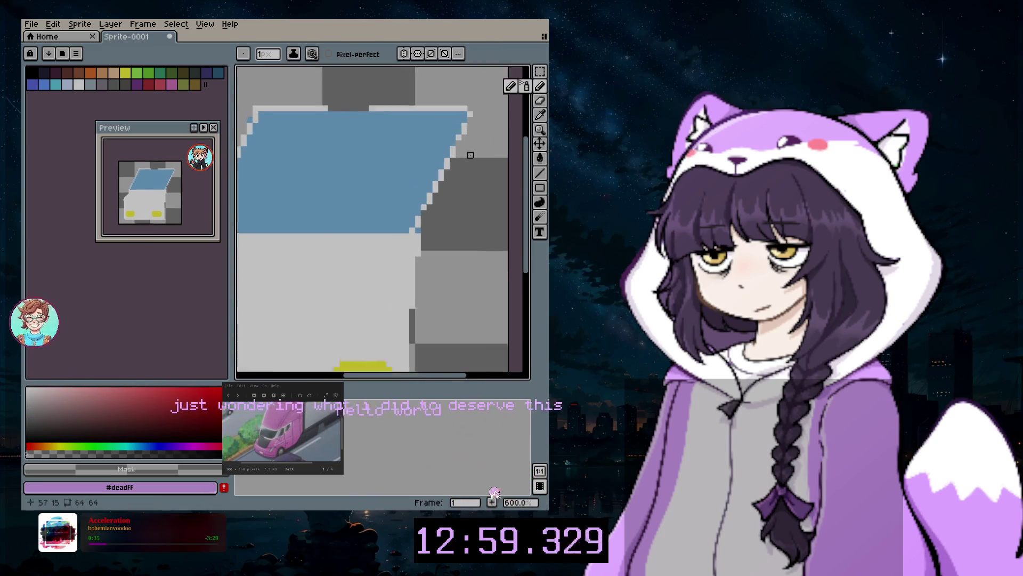
scroll(478, 152, up, 1)
scroll(478, 152, up, 1)
scroll(478, 151, up, 2)
drag(526, 198, 525, 181)
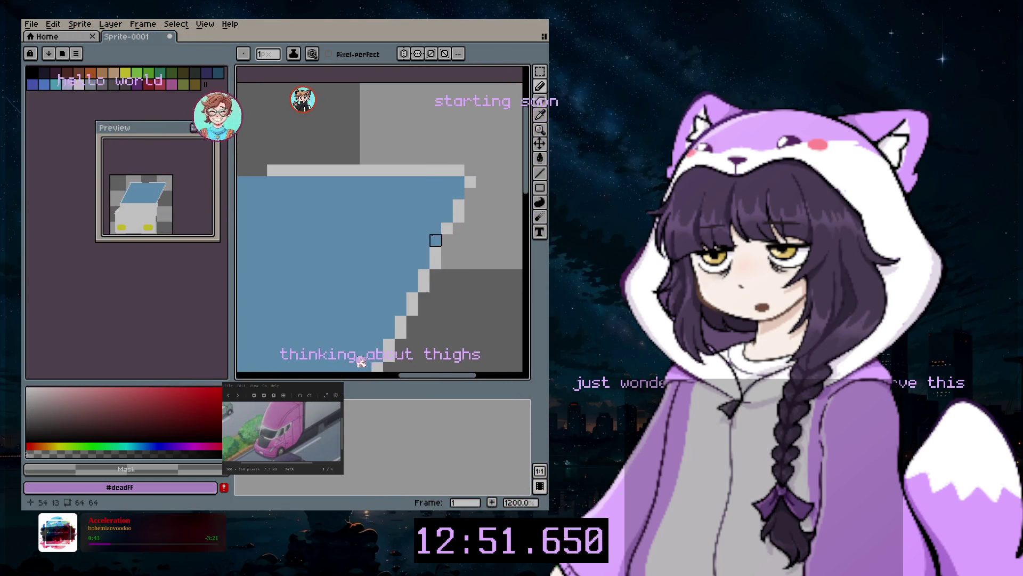
Add a white trim pixel on the windshield's stepped edge and erase stray pixels below
click(80, 86)
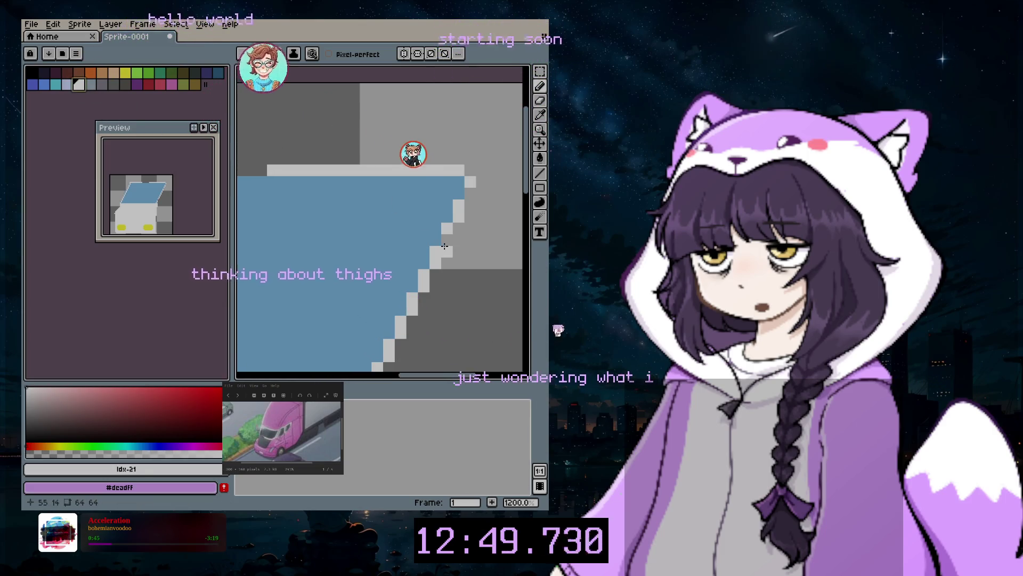
click(472, 200)
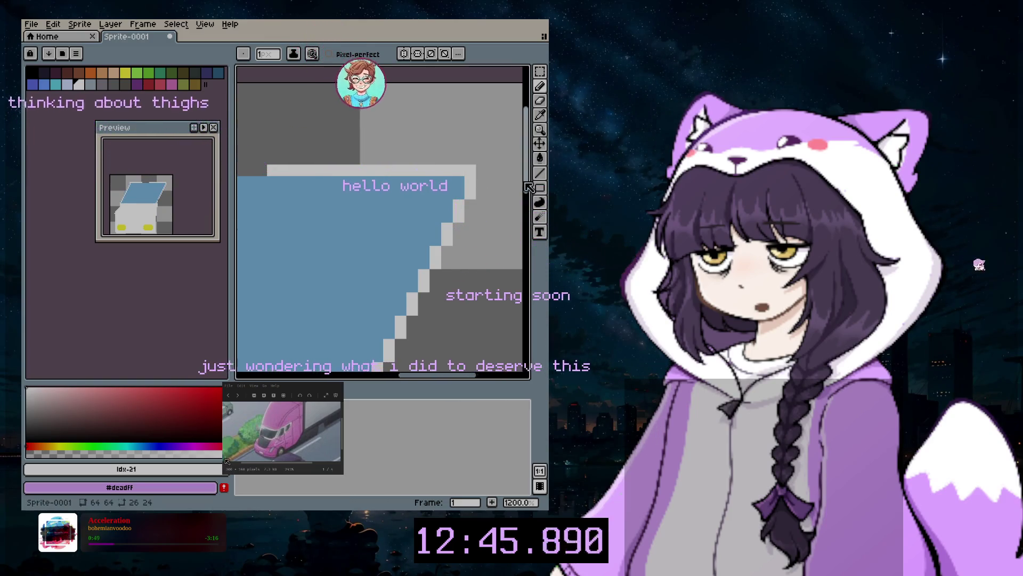
scroll(528, 187, down, 3)
scroll(412, 363, left, 5)
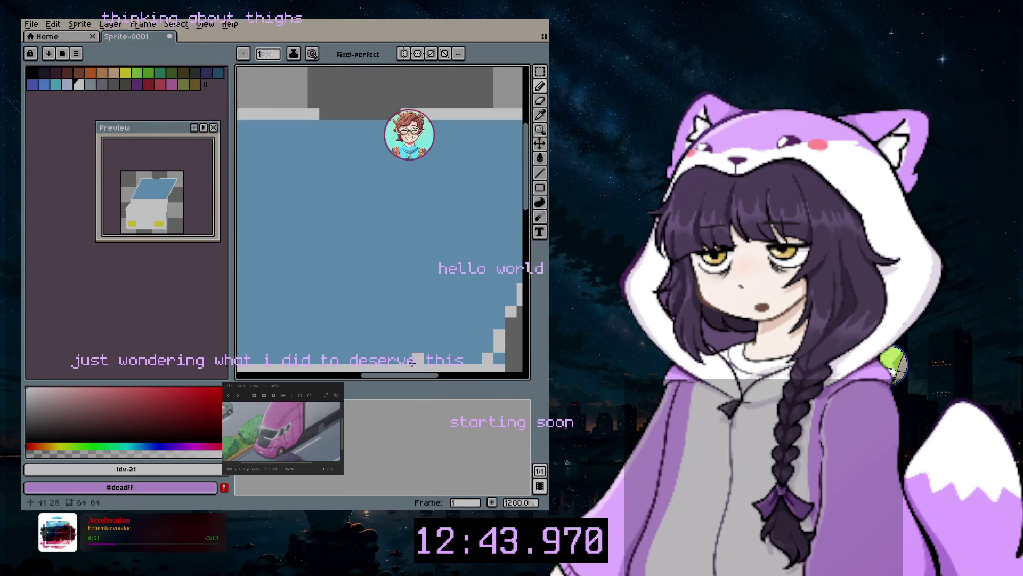
scroll(396, 198, down, 4)
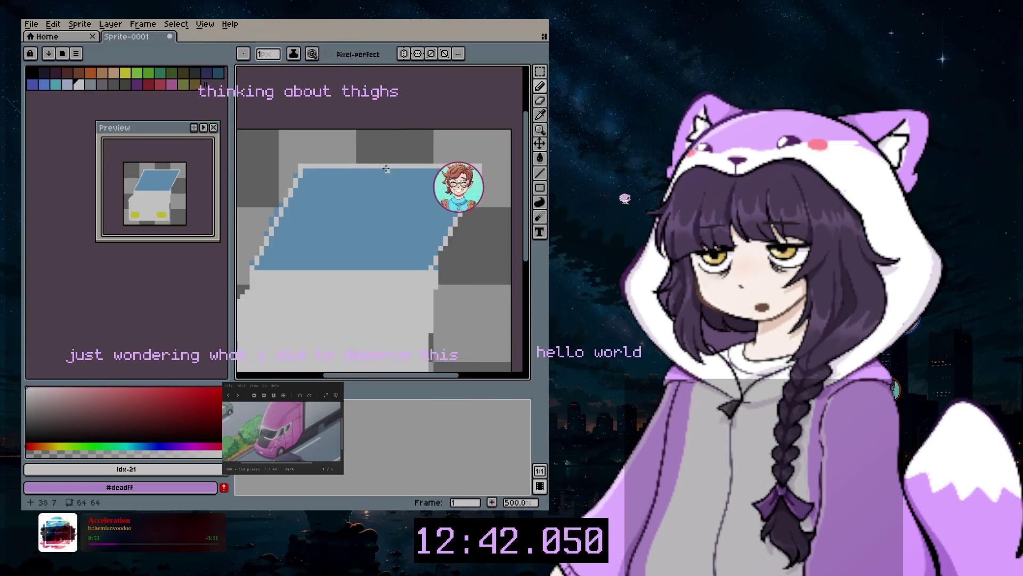
click(540, 100)
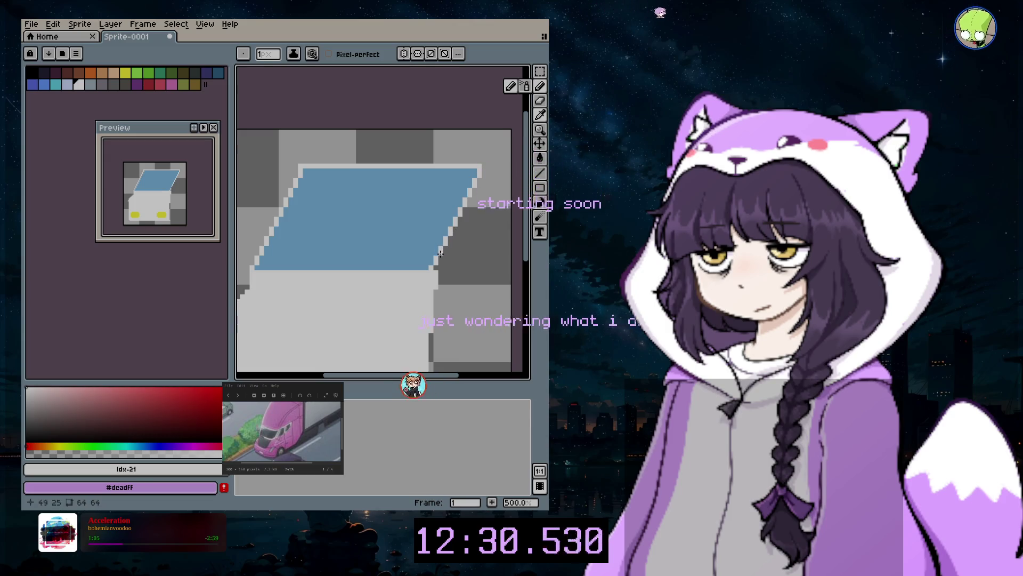
drag(531, 244, 526, 258)
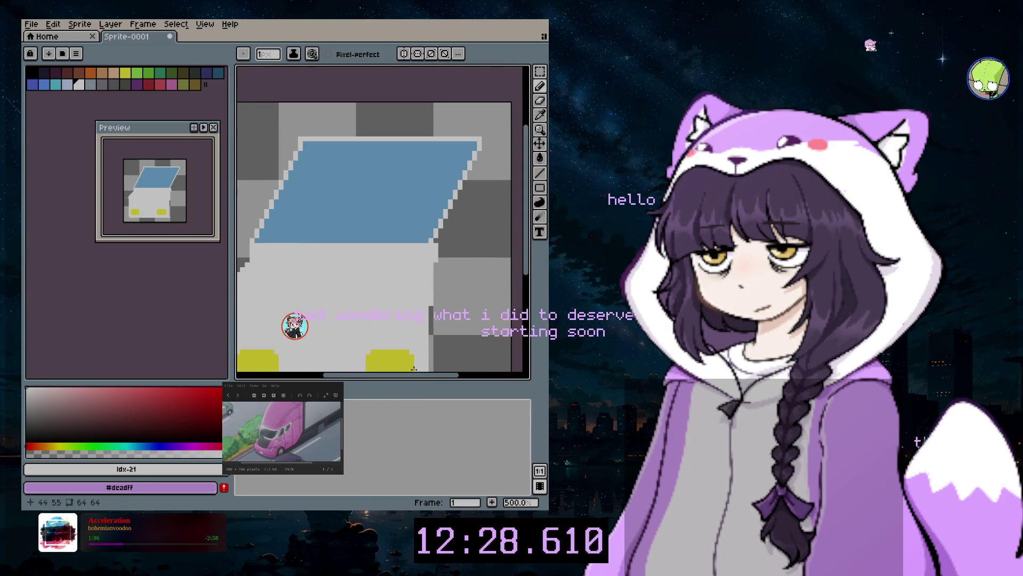
scroll(499, 154, left, 2)
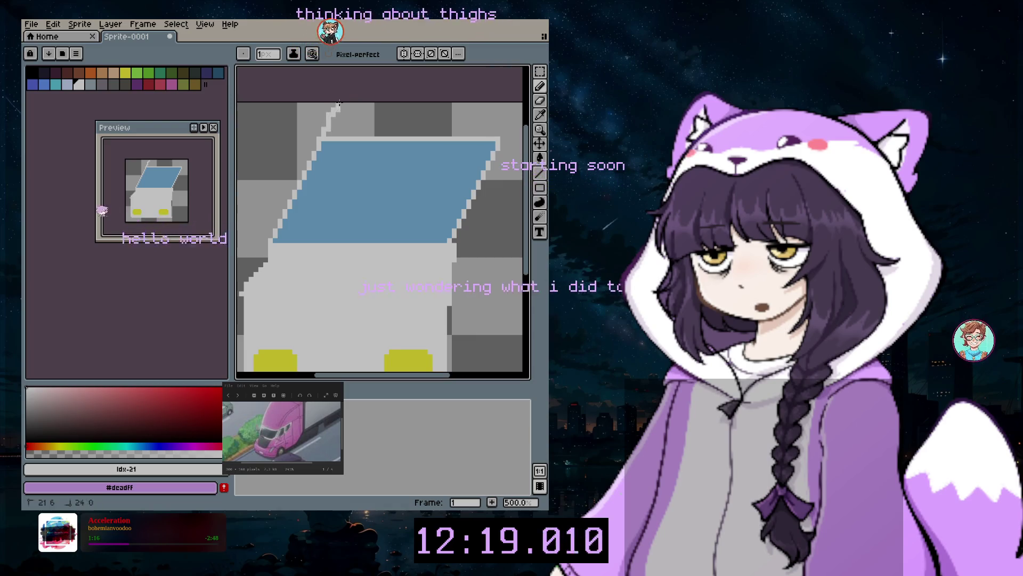
Draw a pillar rising from the windshield's top-right corner, undoing stray right-side strokes
key(ctrl+z)
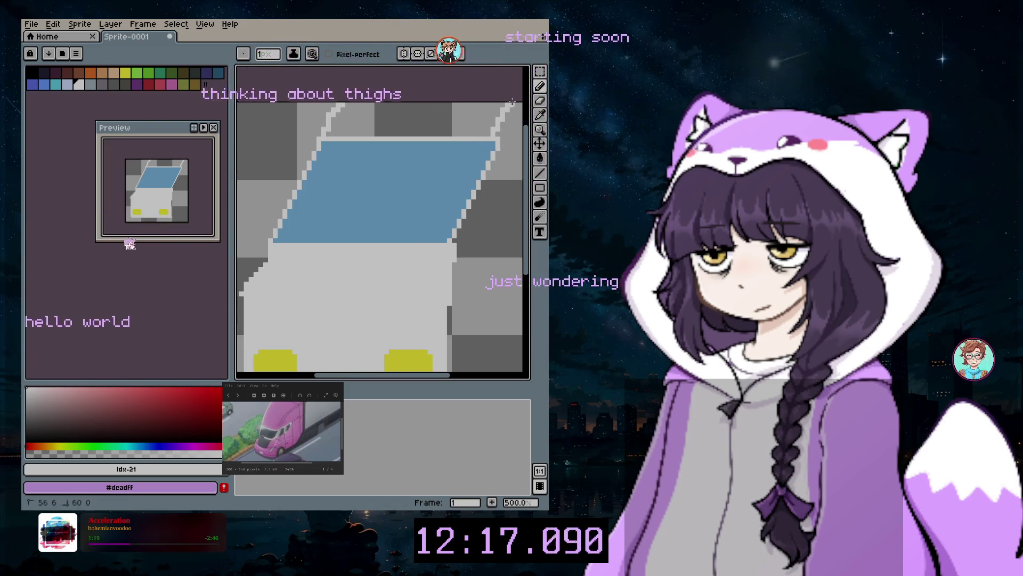
drag(498, 136, 520, 104)
drag(441, 377, 462, 352)
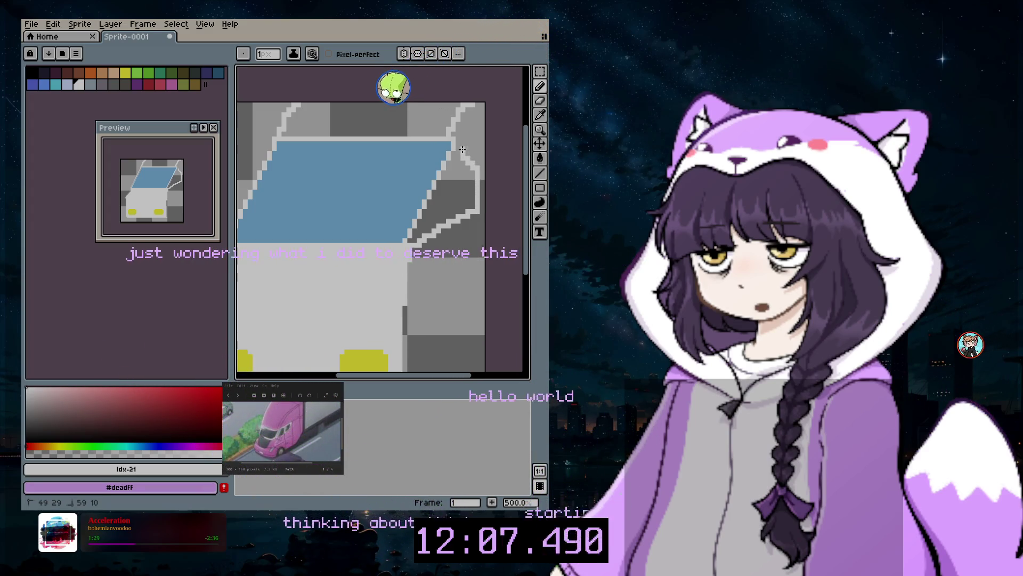
key(ctrl+z)
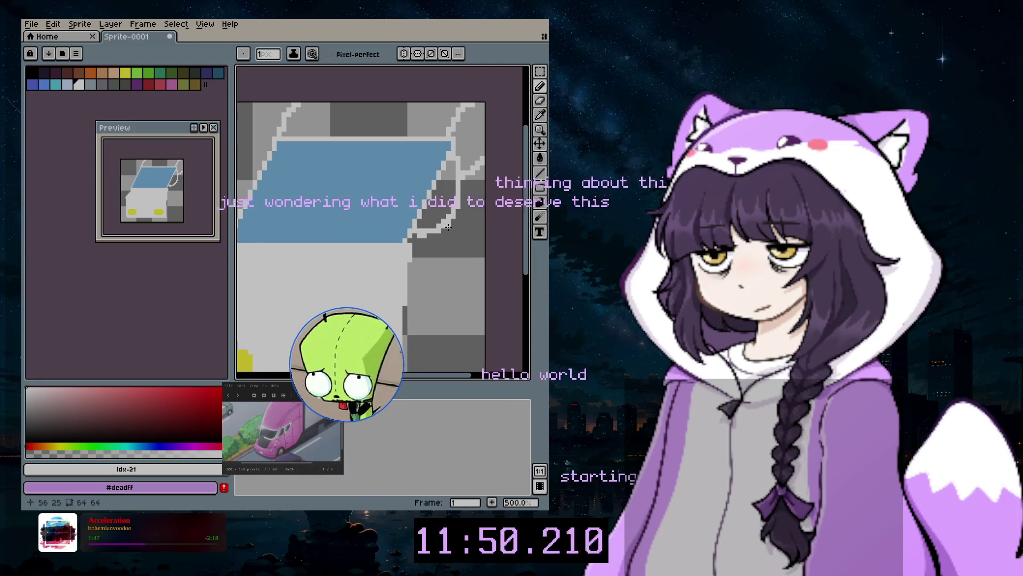
drag(448, 227, 448, 241)
key(ctrl+z)
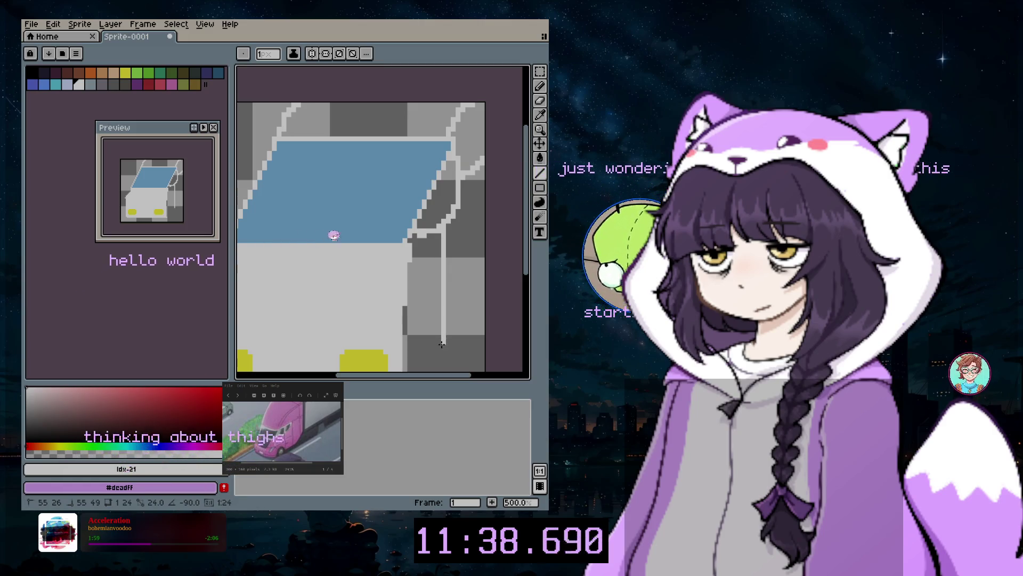
scroll(470, 278, down, 3)
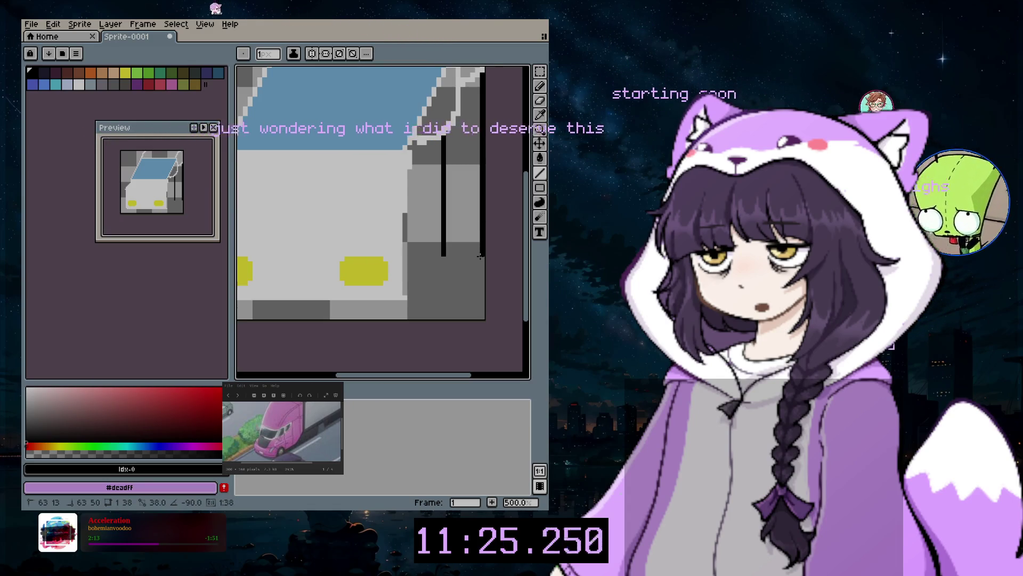
Remove the stray black edge line and draw a filled black ellipse wheel at lower right
key(ctrl+z)
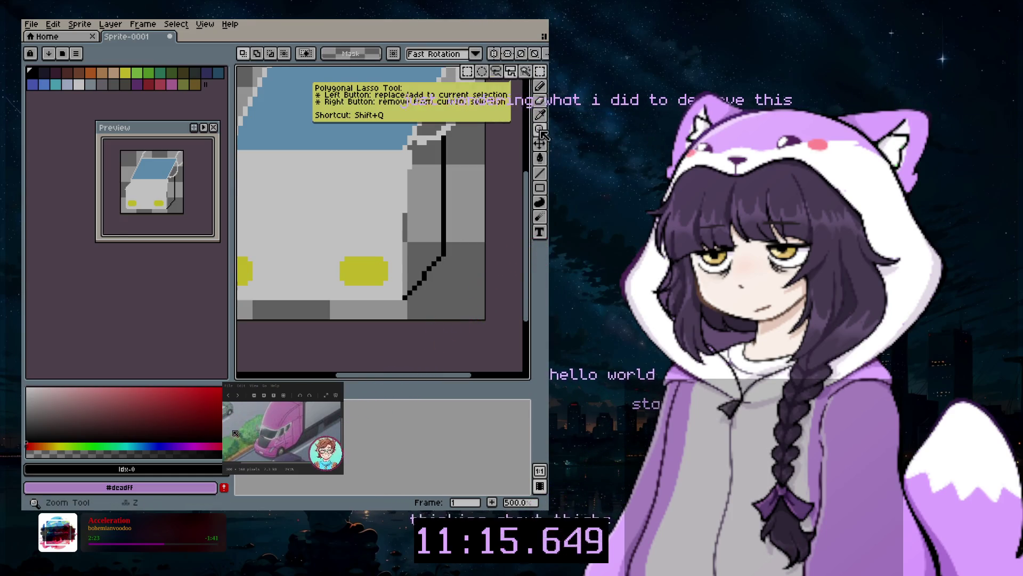
click(540, 158)
click(541, 87)
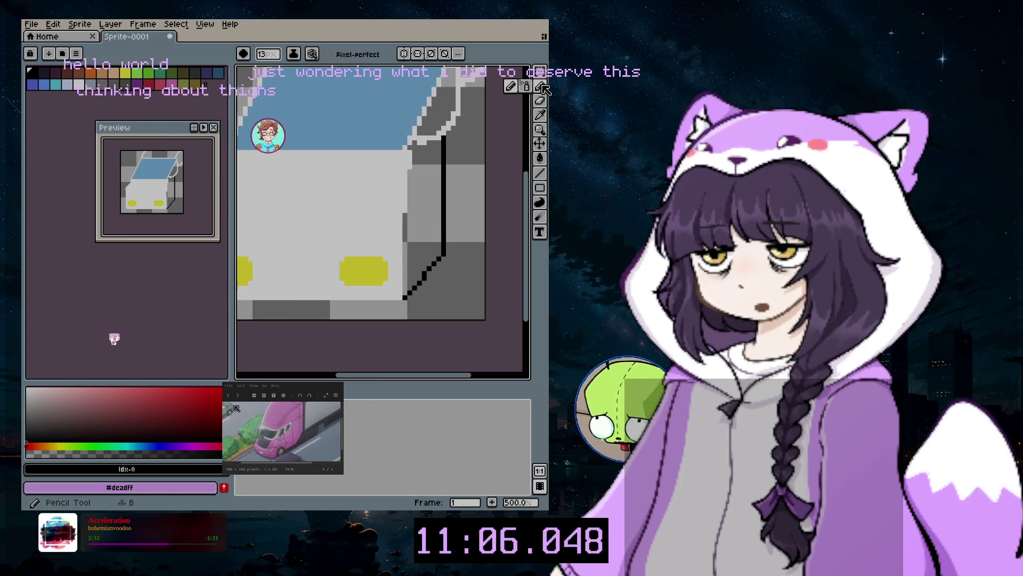
click(541, 159)
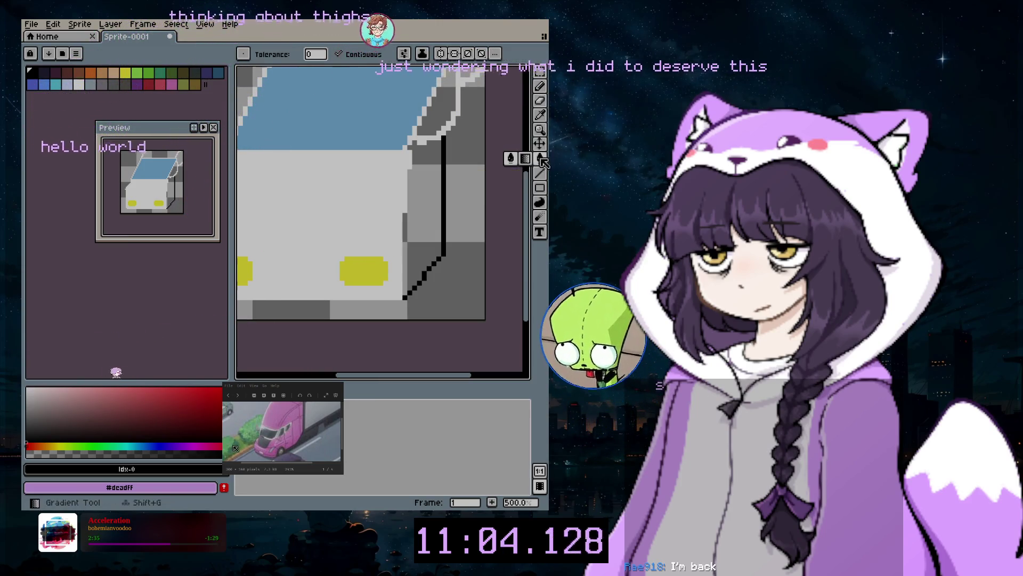
click(542, 121)
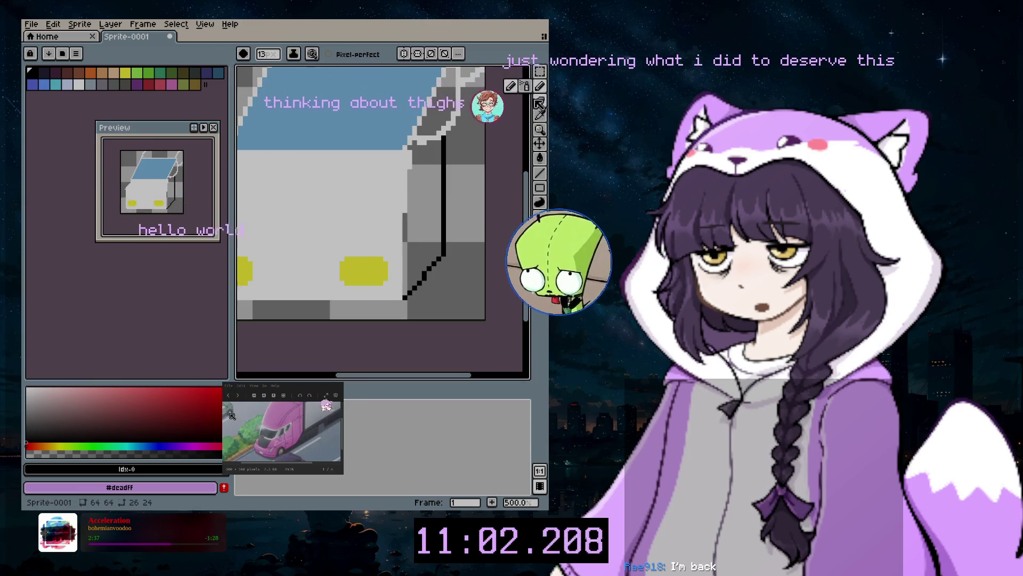
click(540, 202)
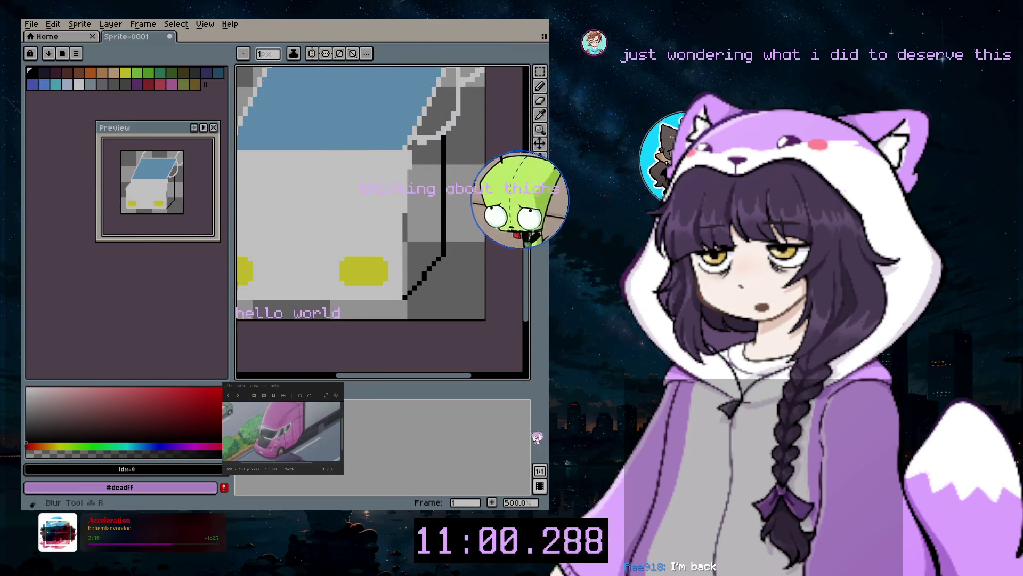
click(540, 188)
mouse_move(406, 260)
mouse_down()
mouse_move(469, 306)
mouse_move(454, 319)
mouse_up()
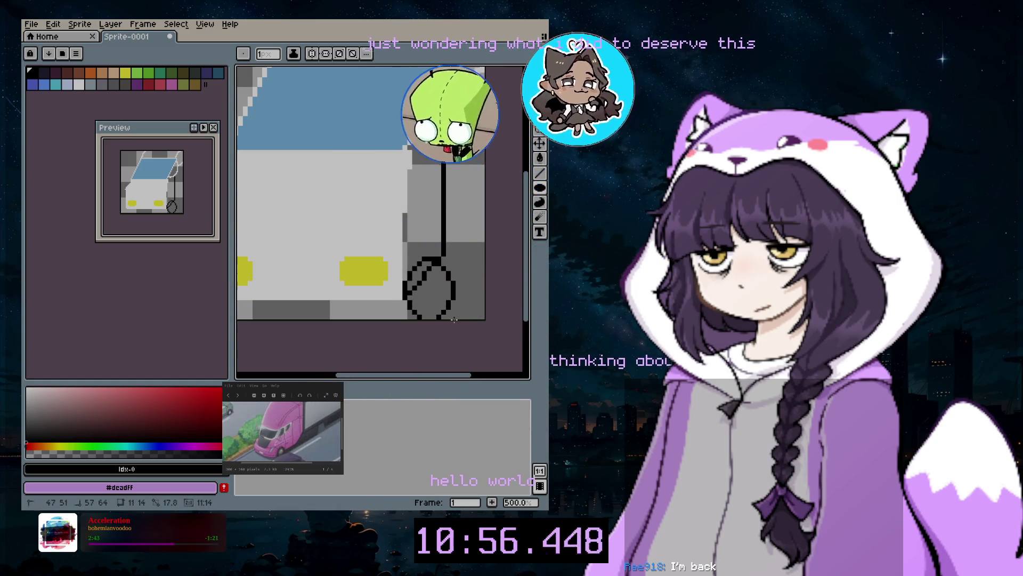
mouse_move(455, 319)
mouse_down()
mouse_move(464, 340)
mouse_move(456, 324)
mouse_up()
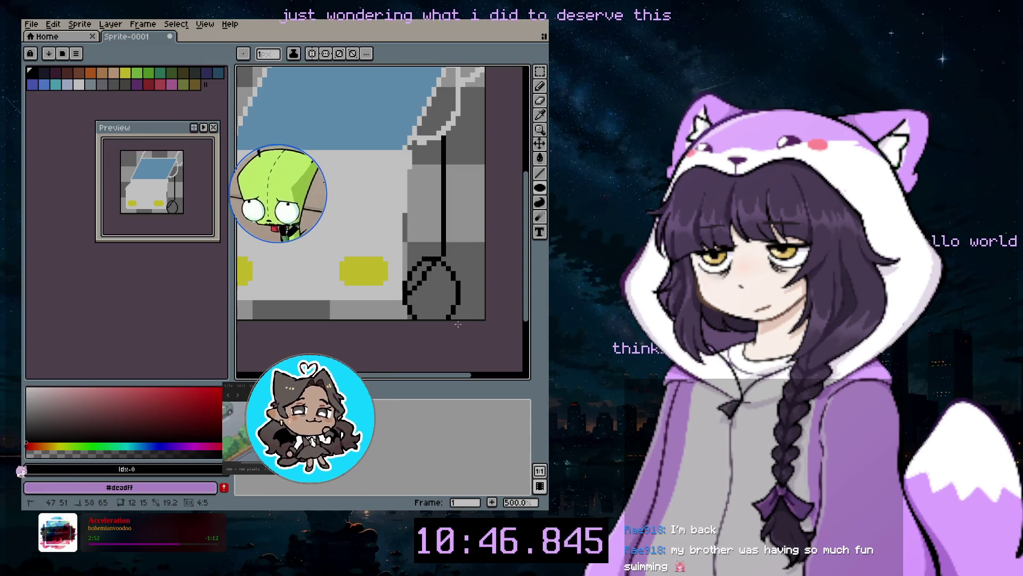
drag(458, 323, 458, 323)
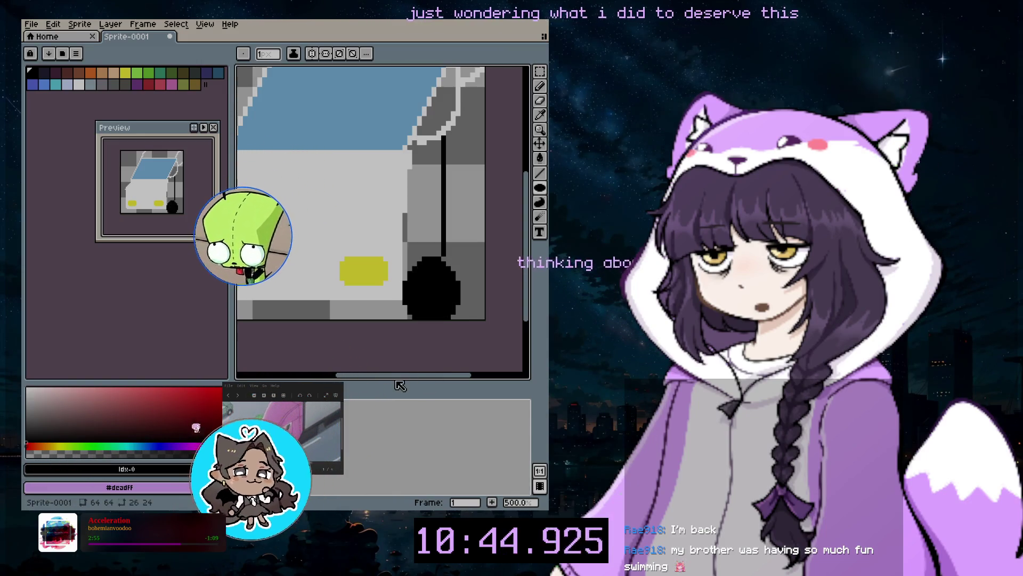
Redraw the wheel as a larger filled black ellipse at the car's lower right
scroll(421, 326, left, 3)
scroll(421, 326, right, 1)
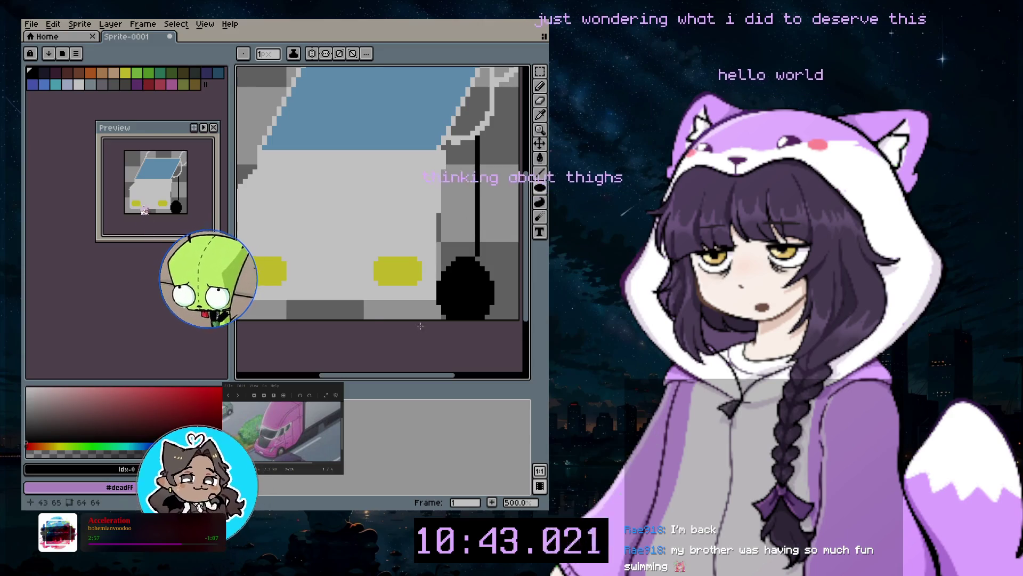
key(ctrl+z)
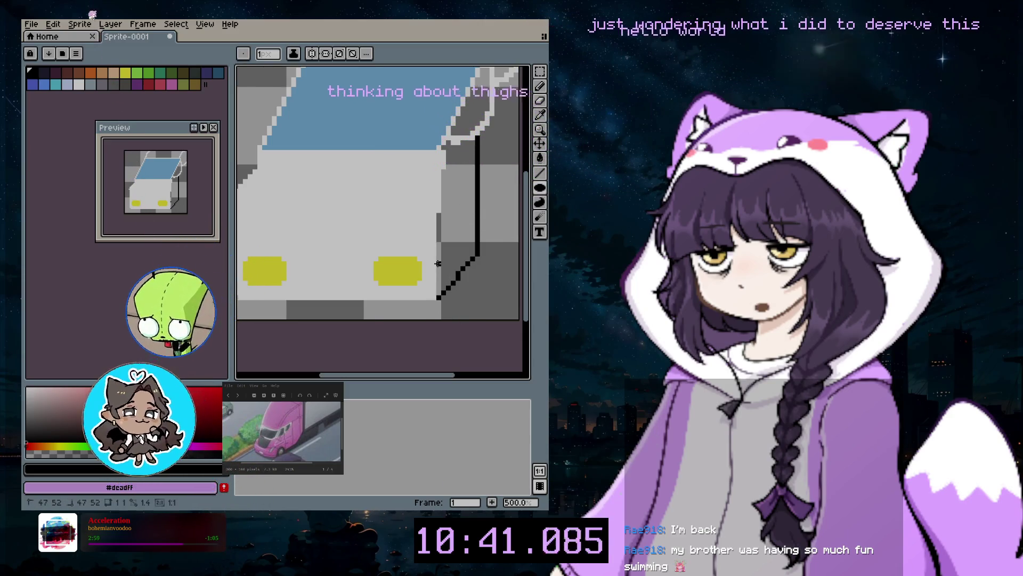
drag(437, 263, 483, 323)
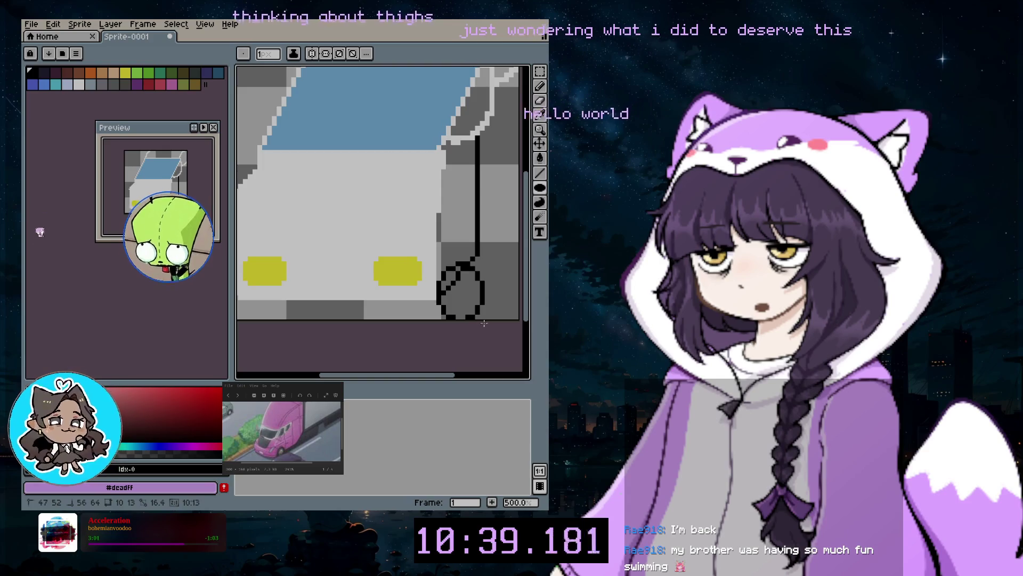
drag(484, 323, 490, 323)
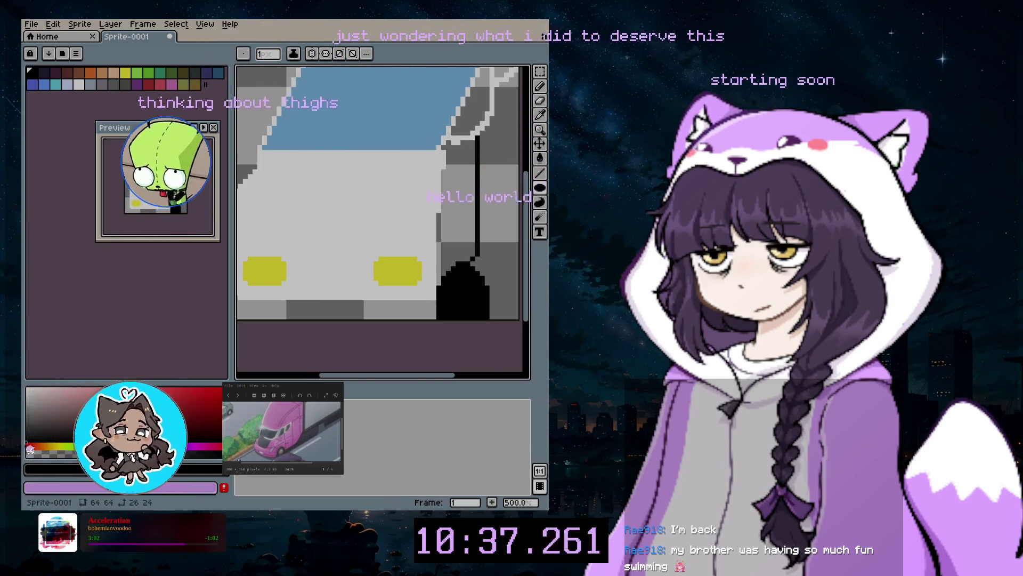
Paint a lighter white patch inside the black wheel with the Pencil
key(b)
click(446, 258)
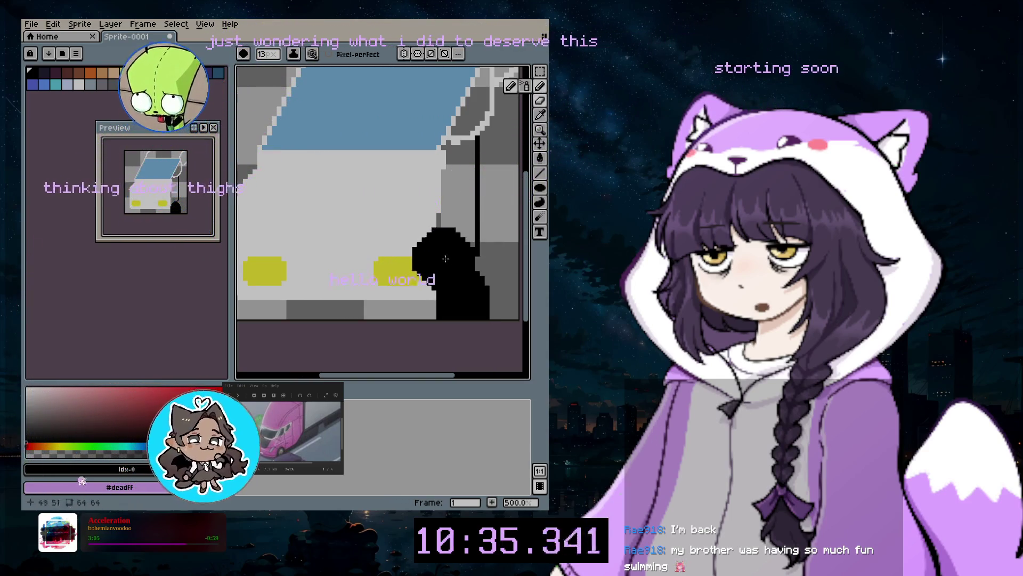
key(ctrl+z)
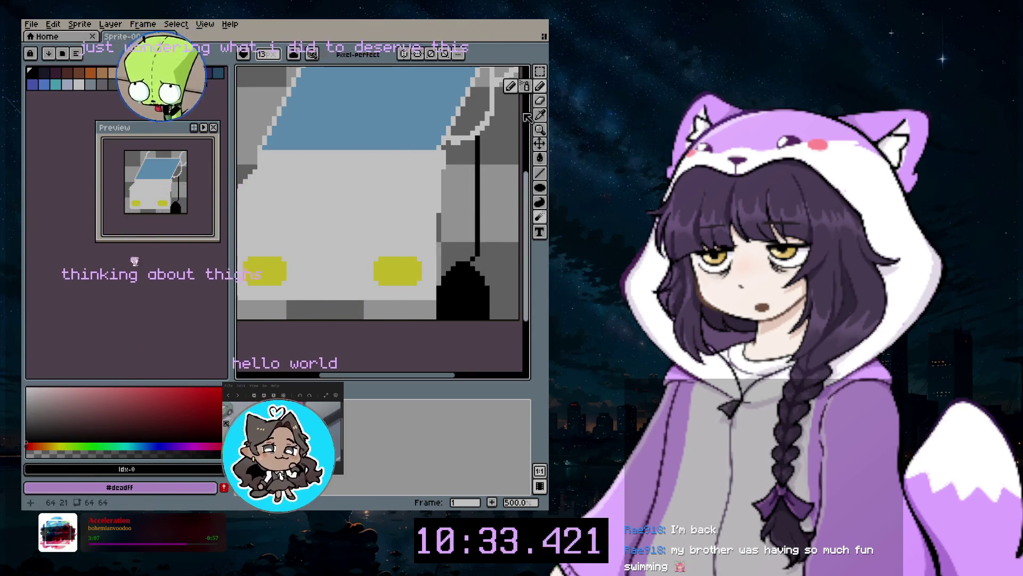
alt+click(480, 114)
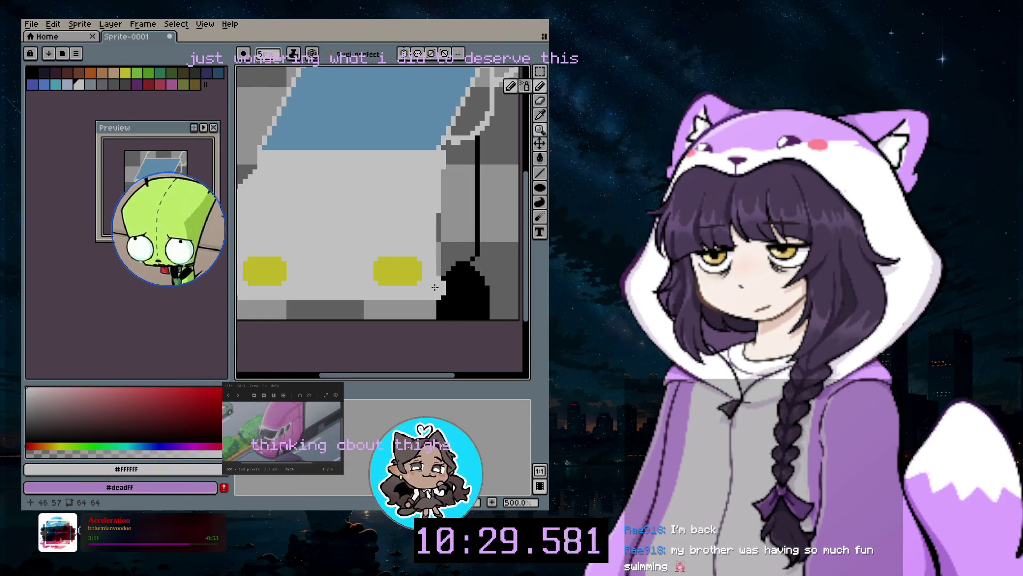
drag(435, 287, 439, 285)
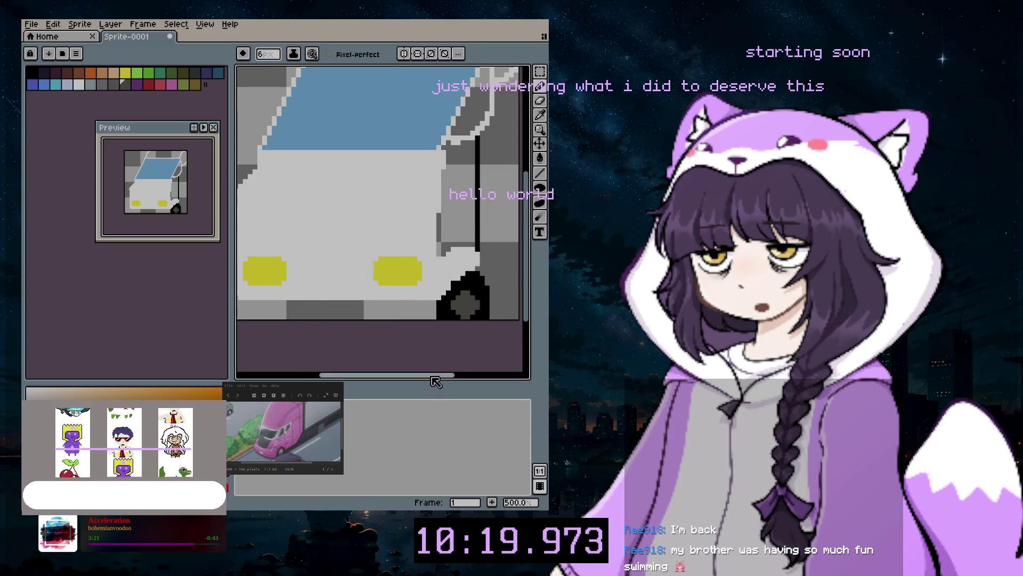
scroll(532, 313, down, 1)
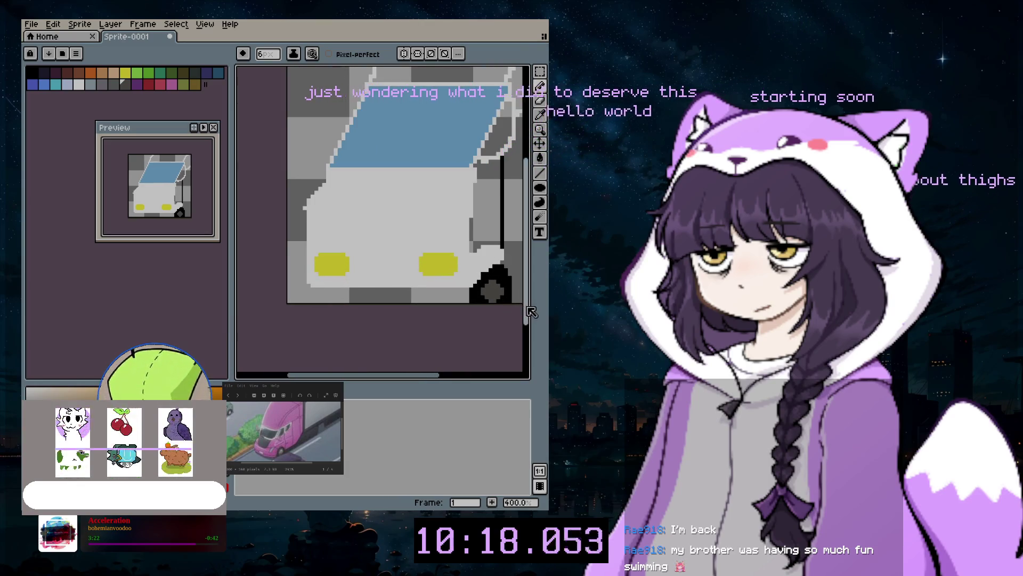
scroll(442, 209, right, 2)
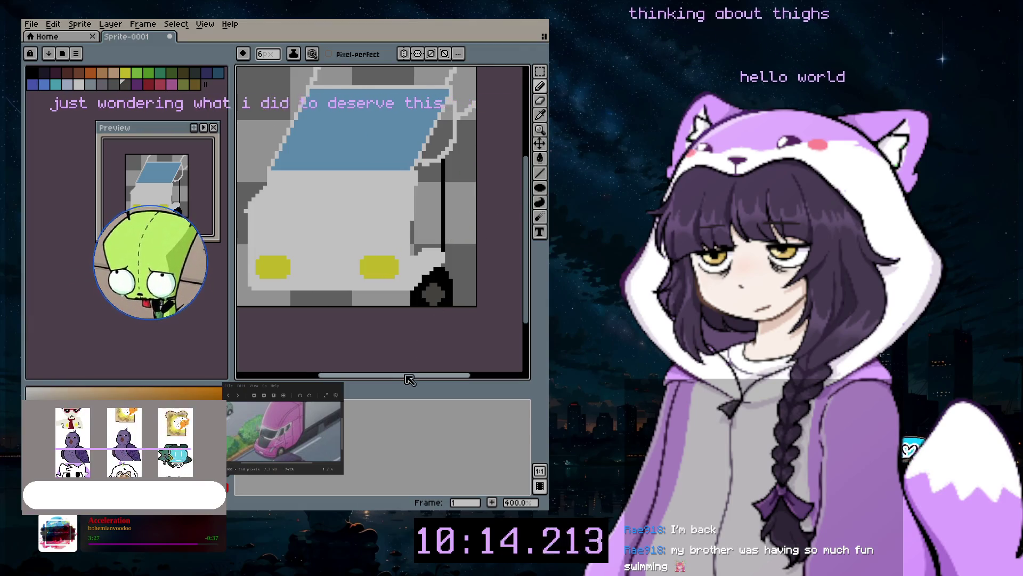
drag(409, 379, 377, 379)
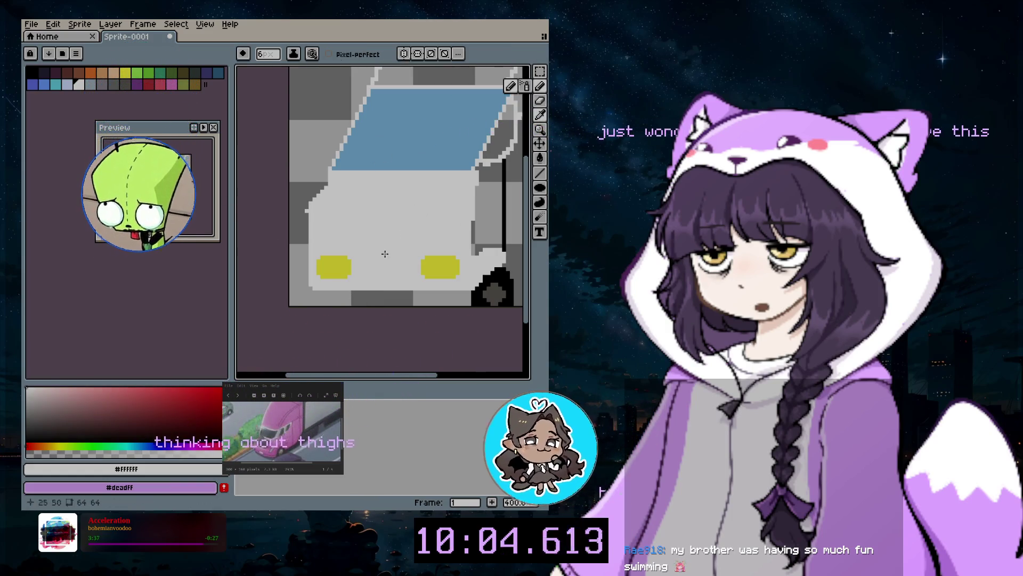
click(330, 300)
scroll(326, 298, up, 2)
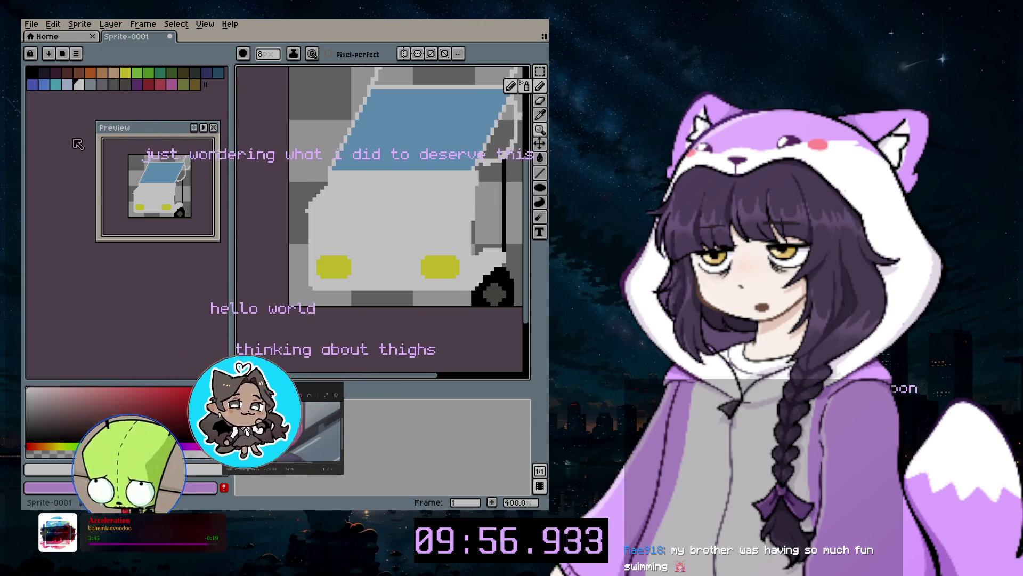
Paint a teal oval grille across the car body with an 11-pixel brush
click(55, 84)
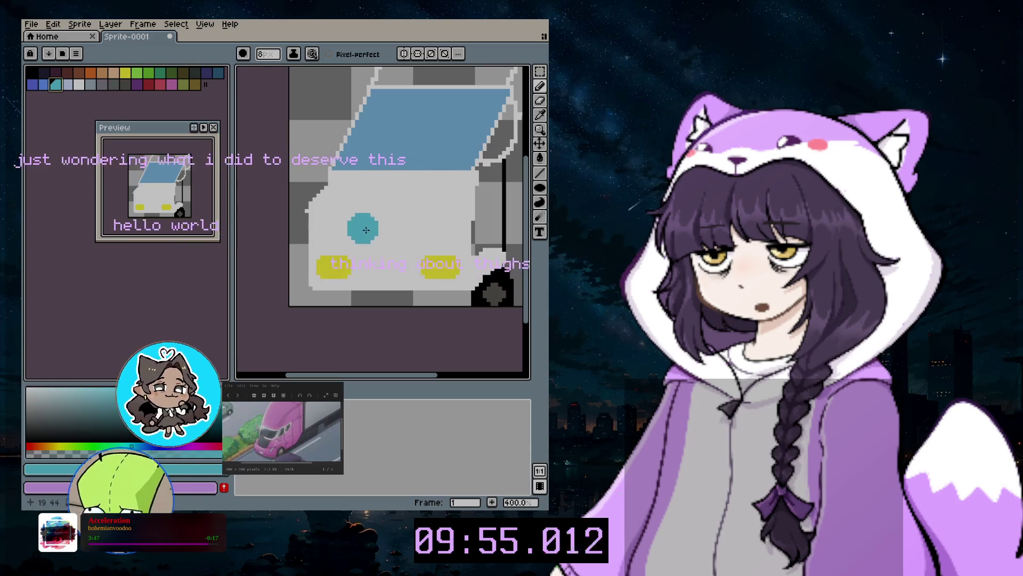
key(plus)
key(plus)
key(plus)
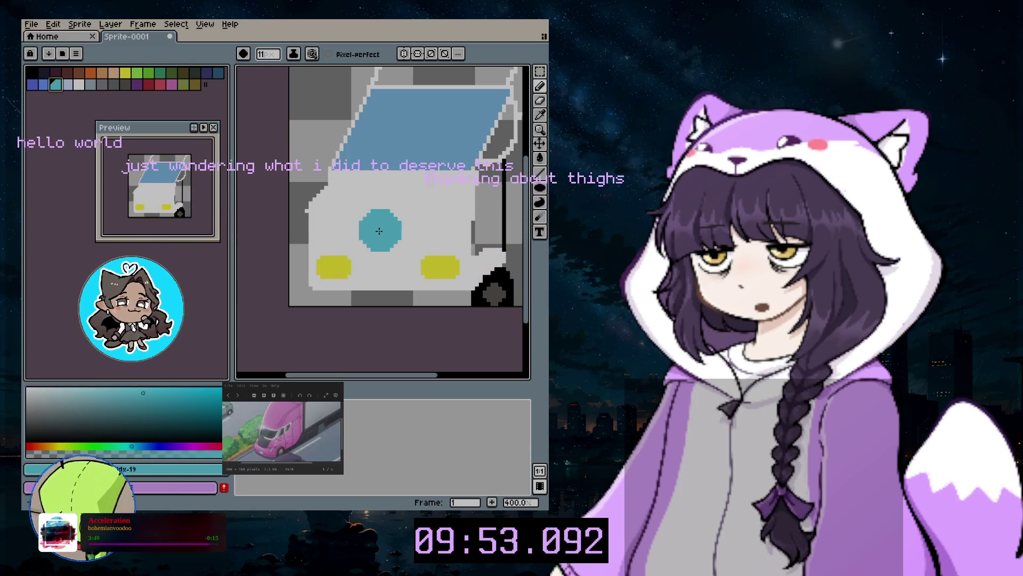
scroll(383, 244, up, 2)
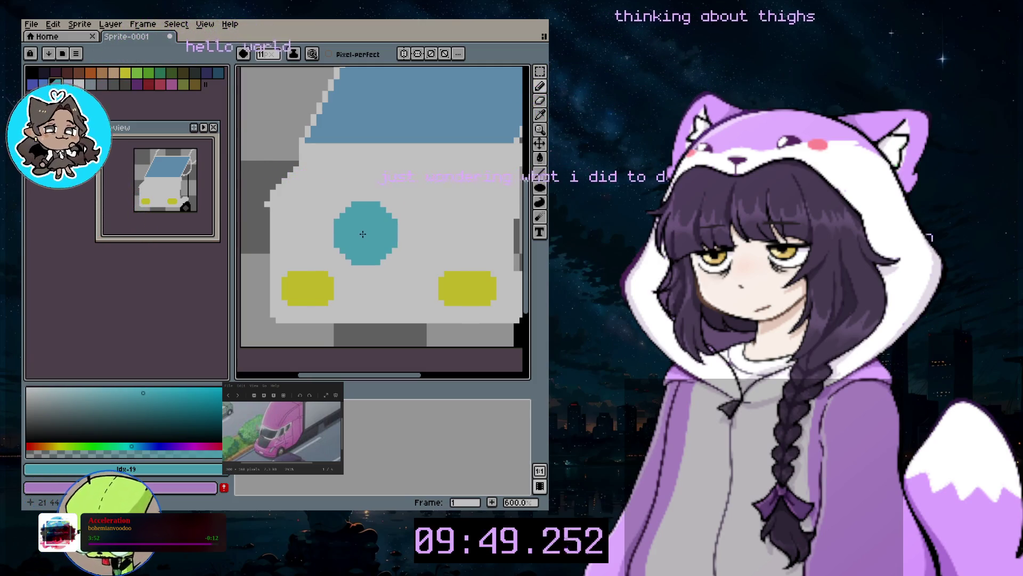
mouse_move(361, 233)
mouse_down()
mouse_move(409, 231)
mouse_move(408, 271)
mouse_up()
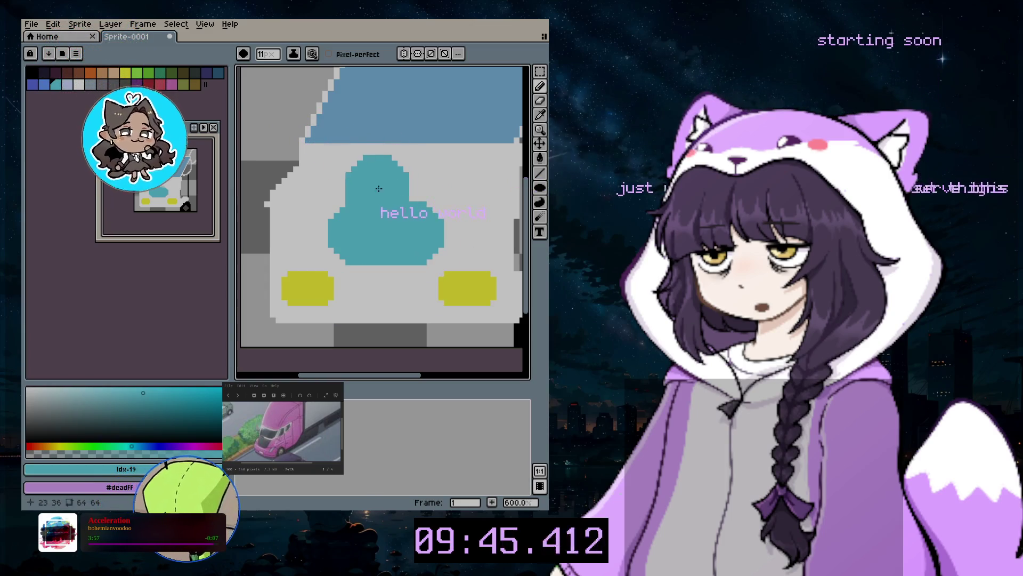
key(ctrl+z)
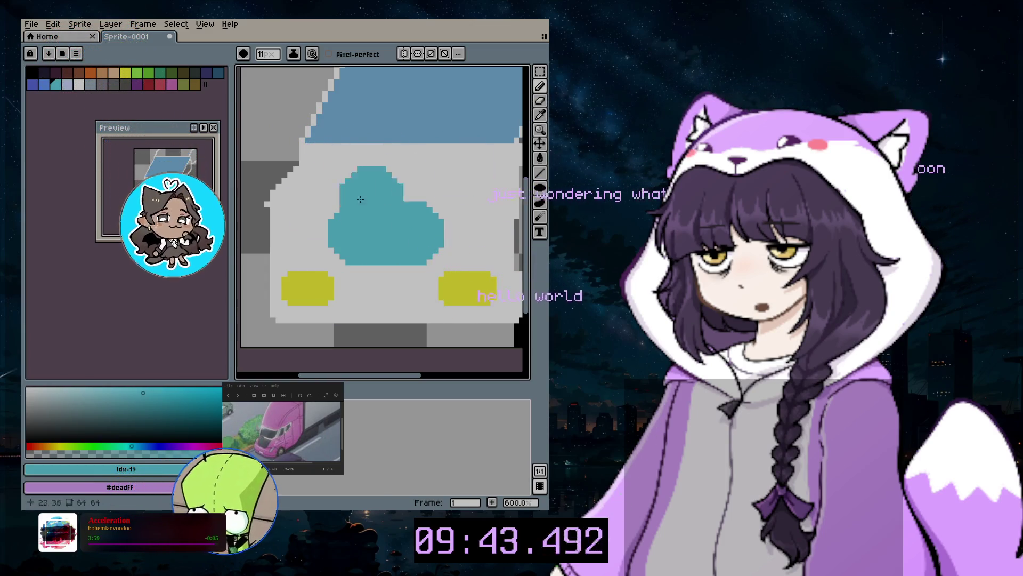
Paint a lavender licence plate between the headlights with a 7-pixel brush
click(67, 84)
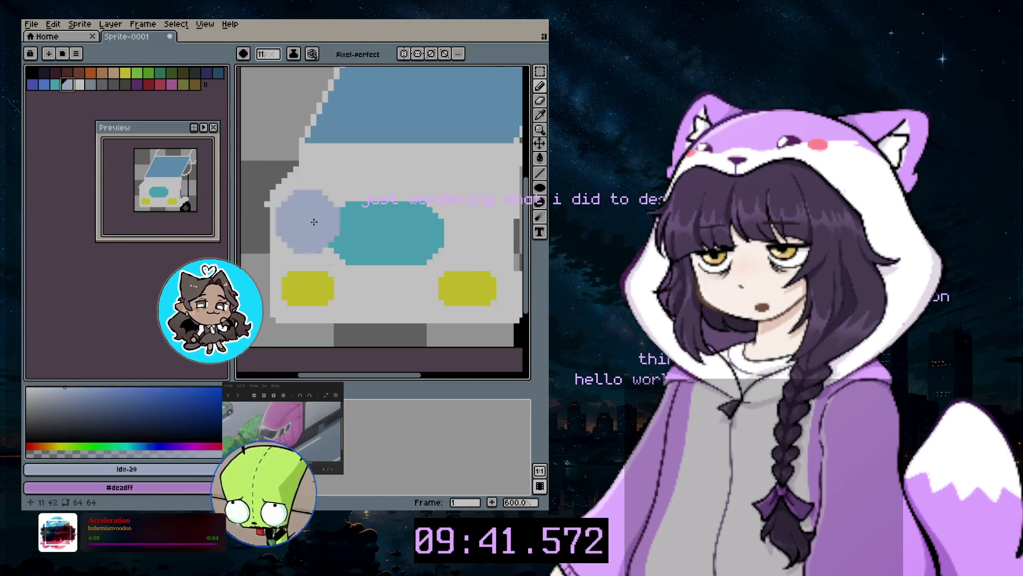
key(minus)
key(minus)
key(minus)
key(plus)
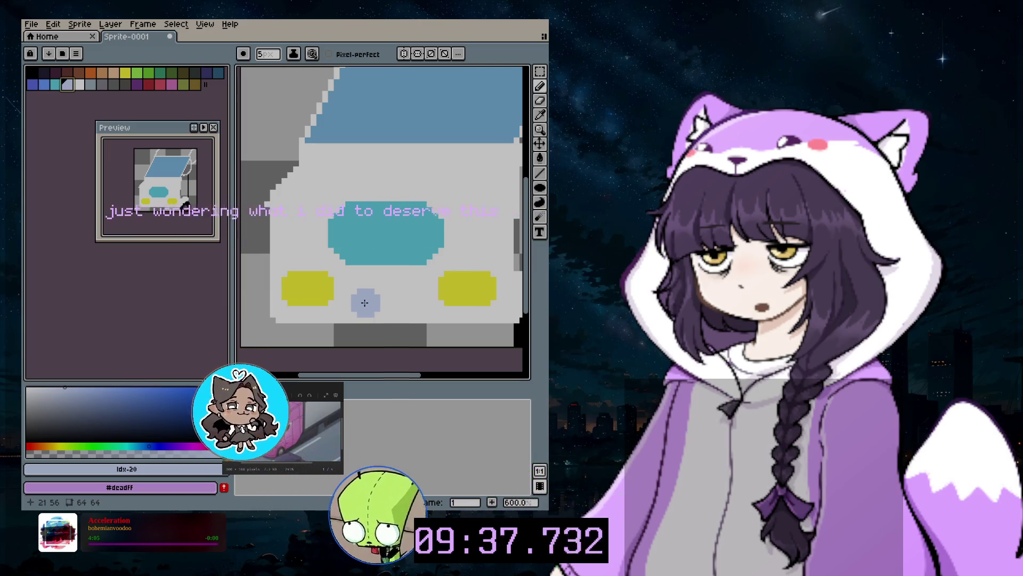
drag(359, 302, 371, 302)
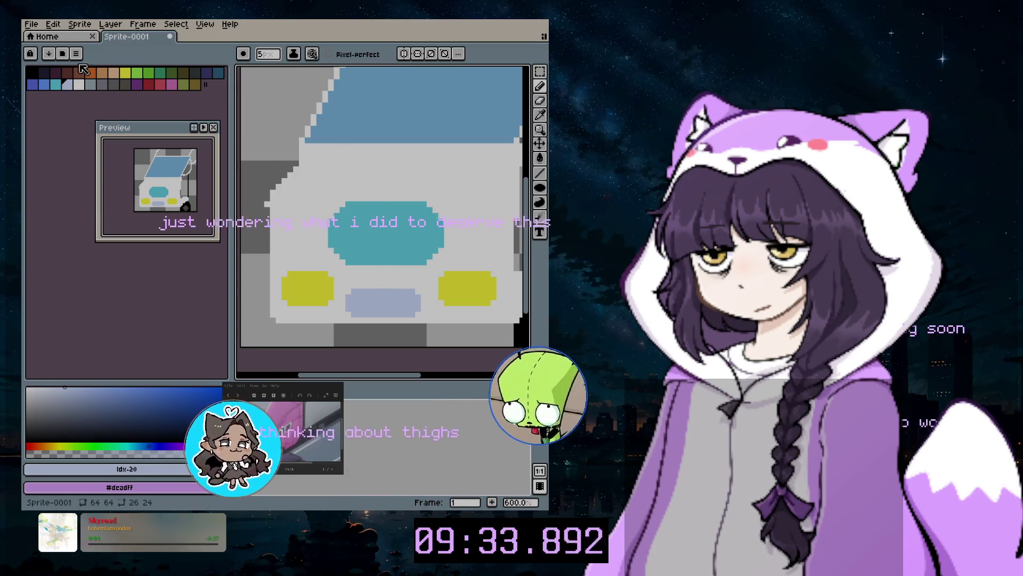
click(43, 74)
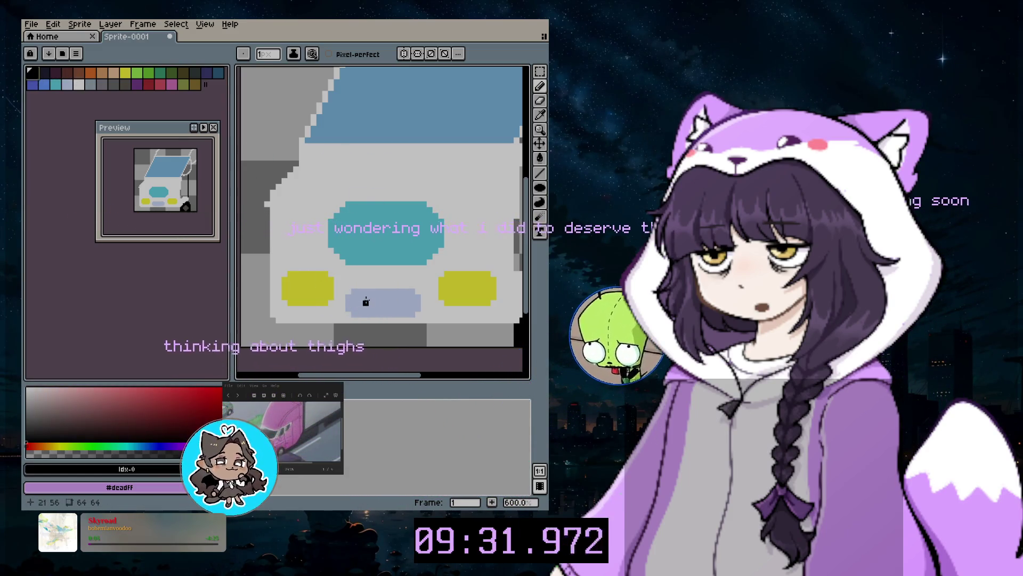
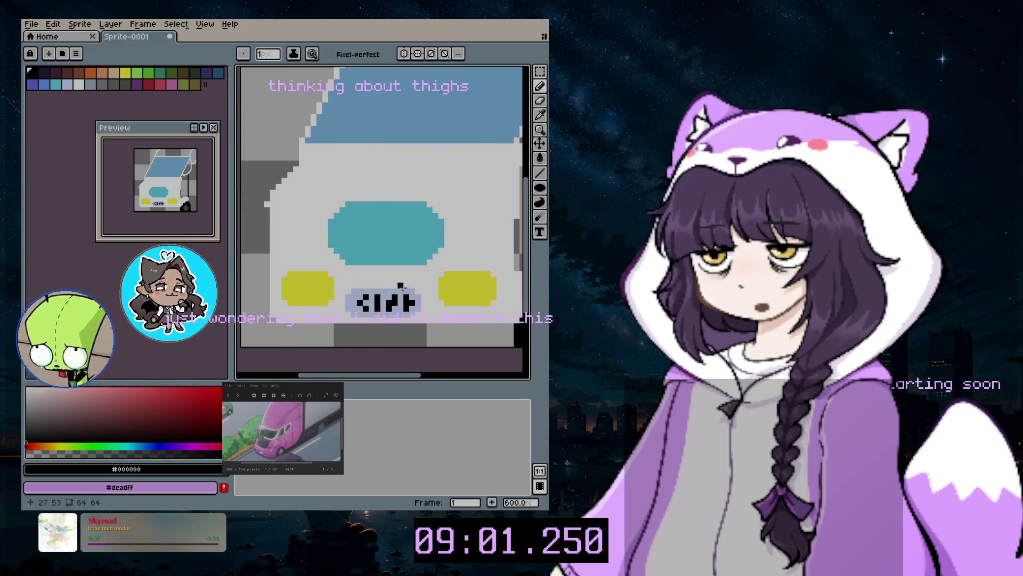
Switch to the Eraser with palette colour Idx-21 and enlarge it to size 7
scroll(423, 308, down, 3)
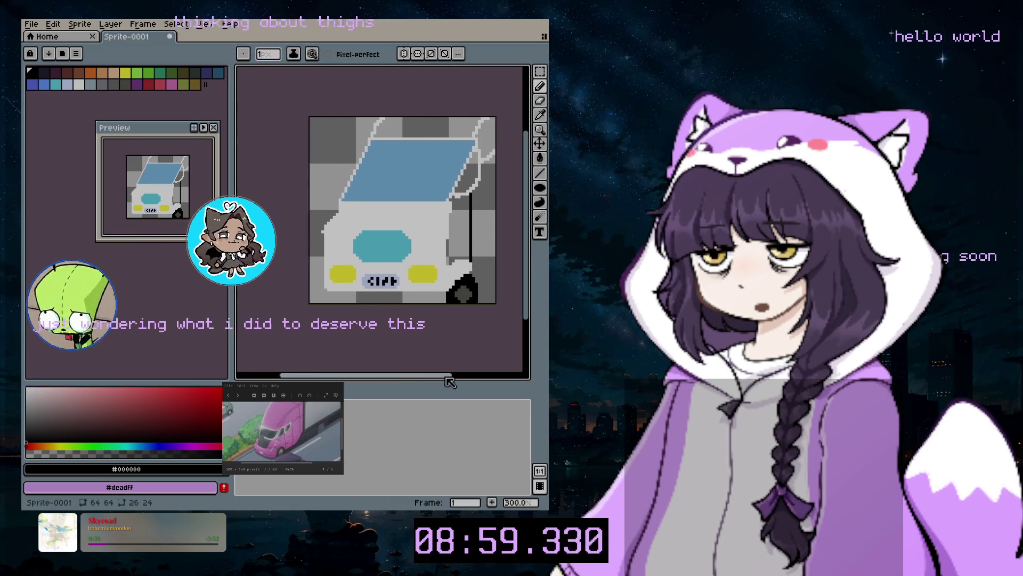
scroll(410, 296, down, 1)
scroll(453, 236, up, 2)
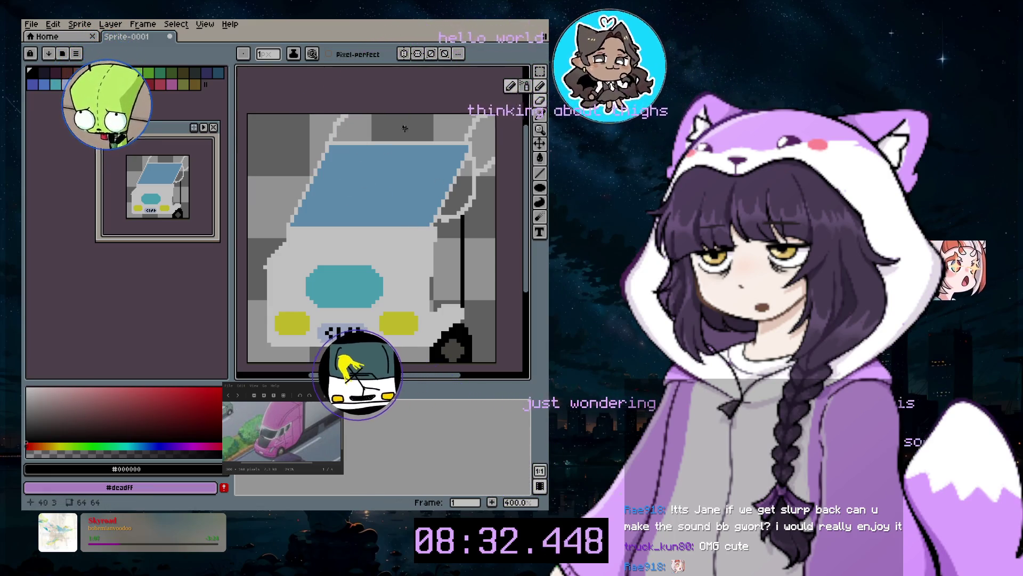
key(e)
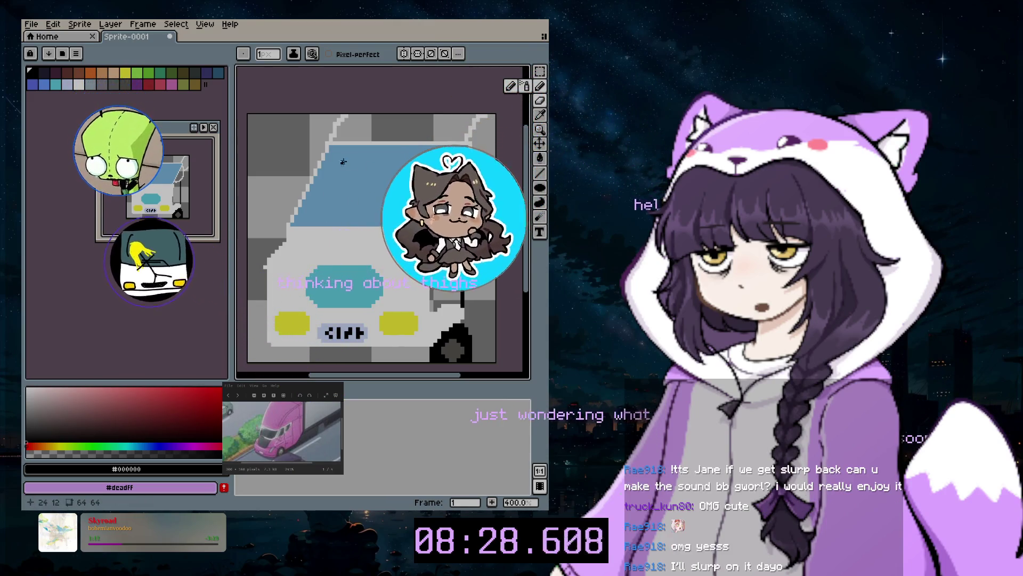
click(79, 84)
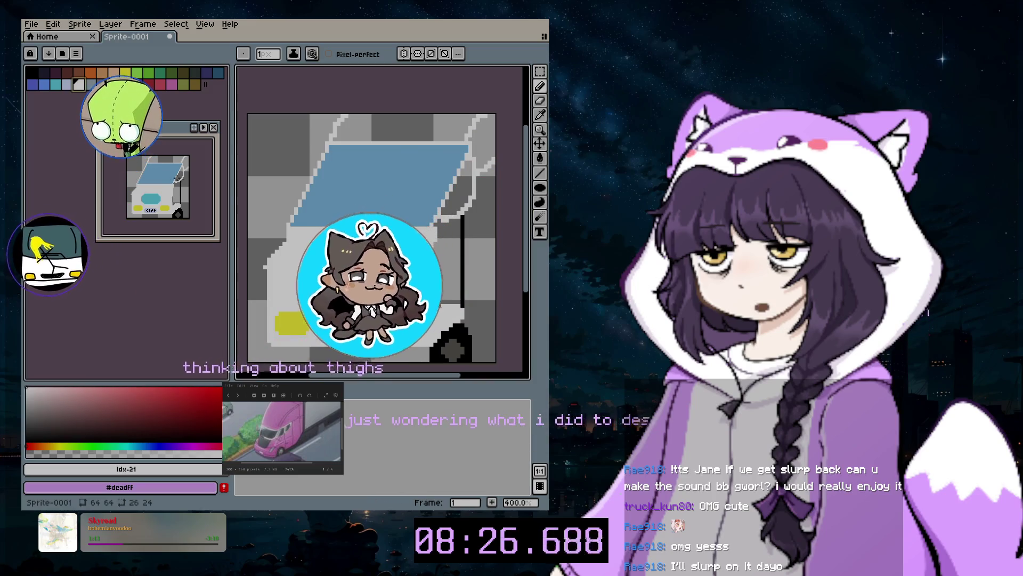
key(plus)
key(plus)
key(plus)
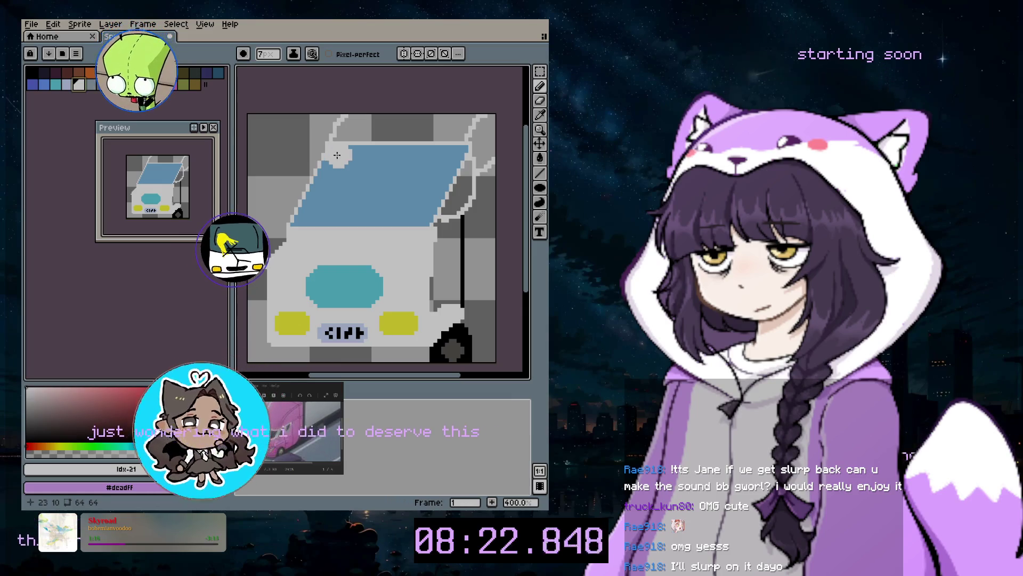
Undo the pencil stroke on the van's left edge, restoring the outline strokes, and return to the Pencil
key(ctrl+z)
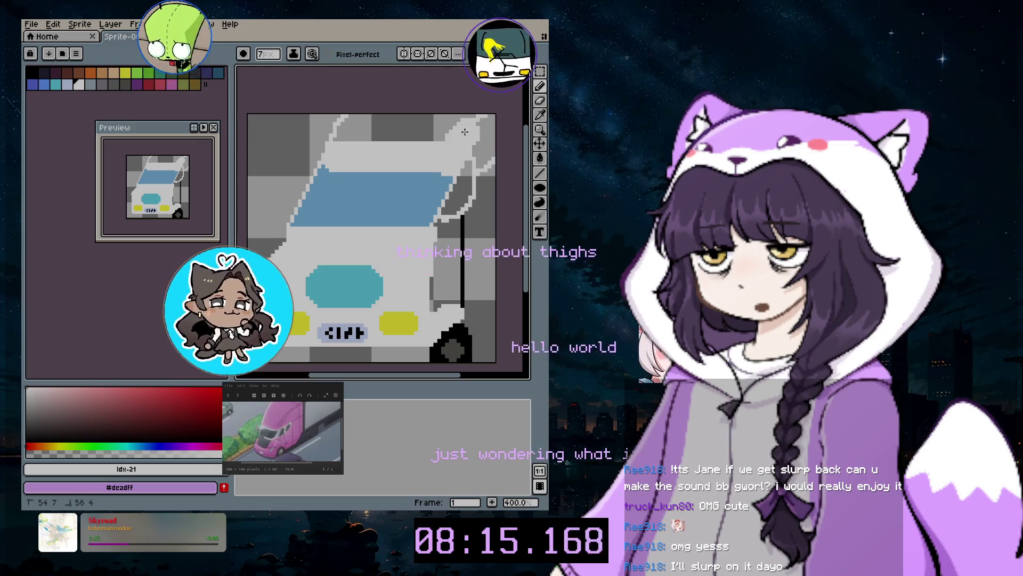
key(ctrl+z)
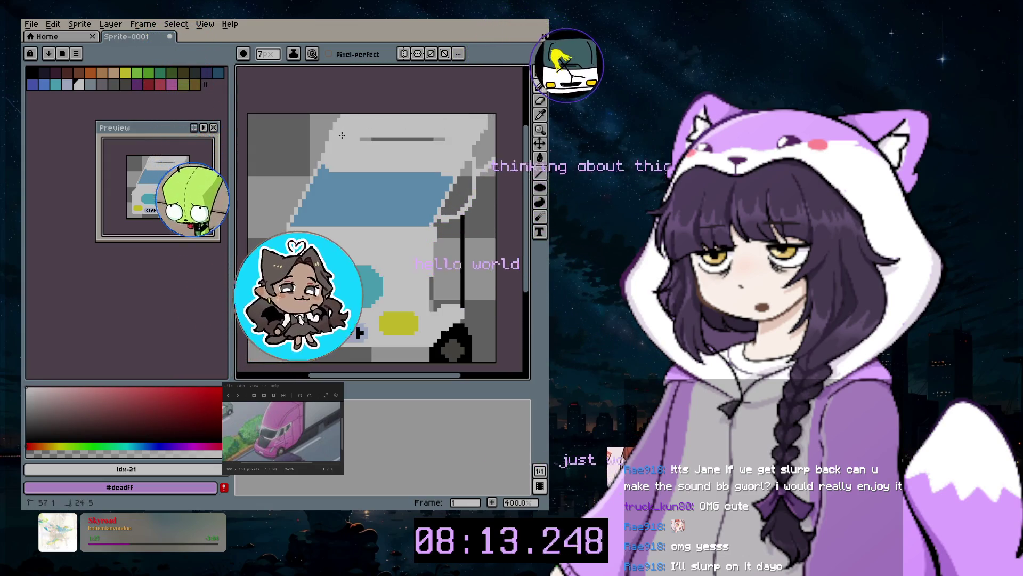
key(ctrl+y)
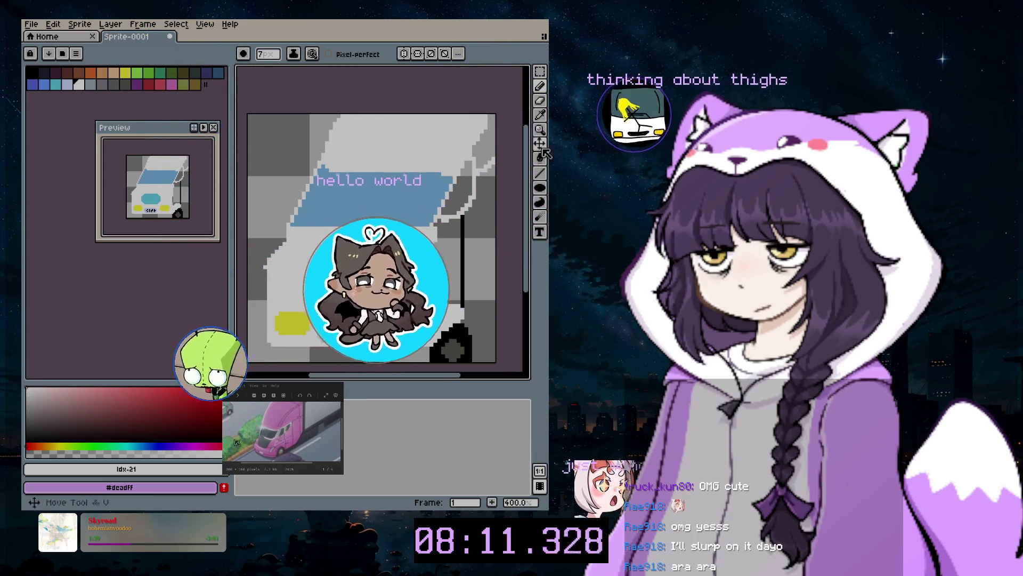
click(539, 115)
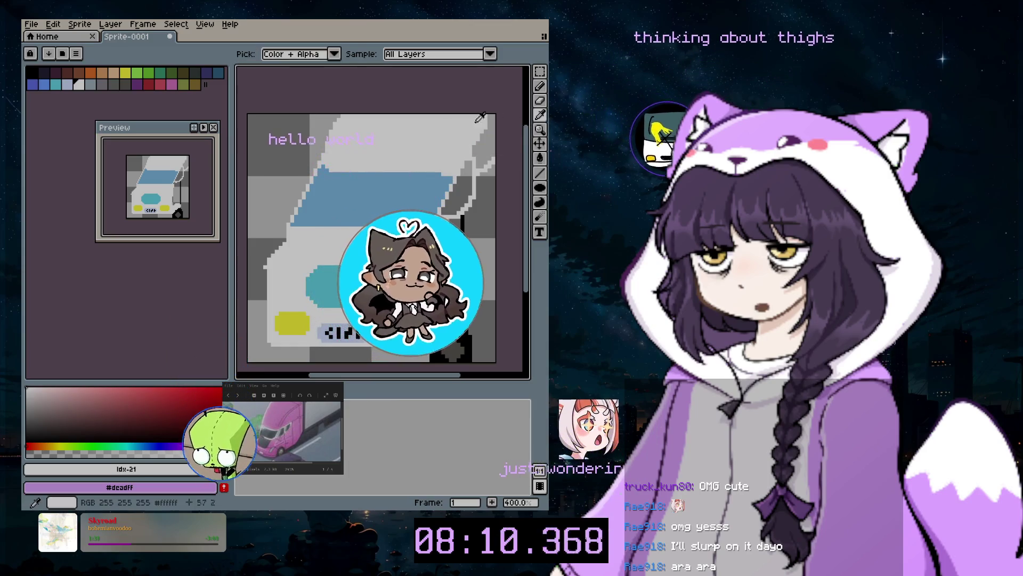
click(540, 86)
With a 1px Pencil, draw light diagonal glare lines and pixels across the blue windshield
scroll(408, 191, up, 2)
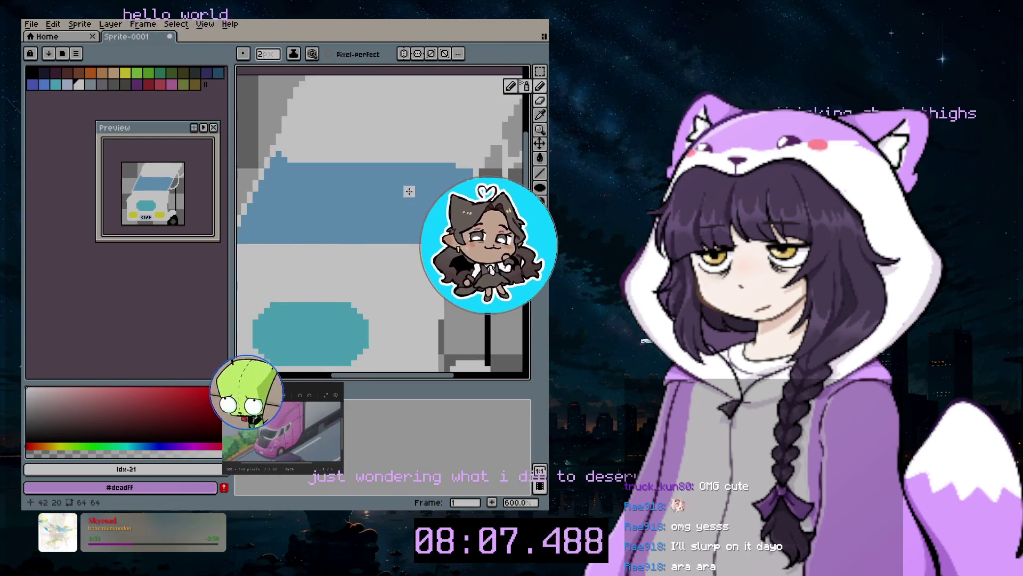
key(minus)
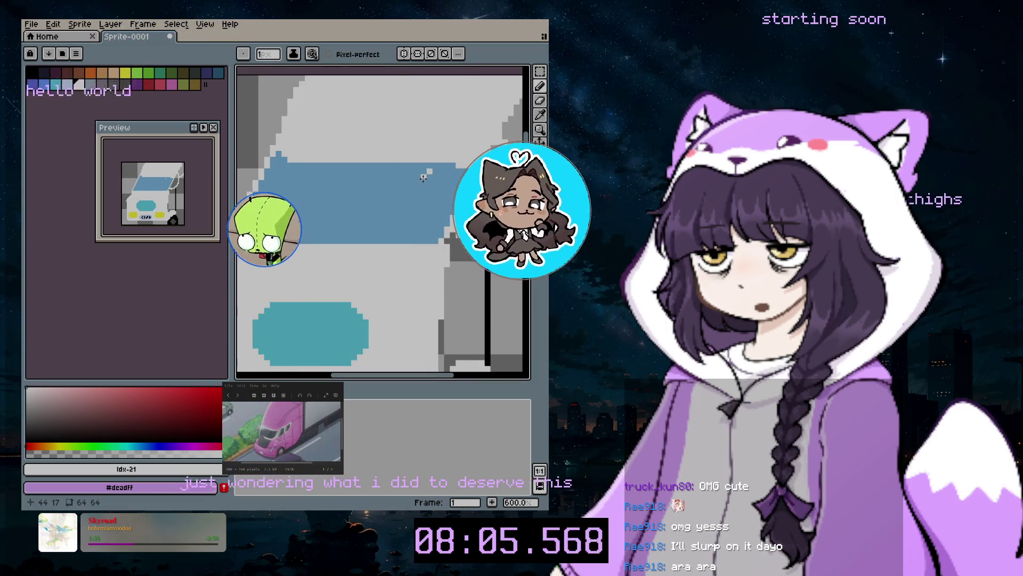
mouse_move(423, 177)
mouse_down()
mouse_move(402, 193)
mouse_move(405, 204)
mouse_up()
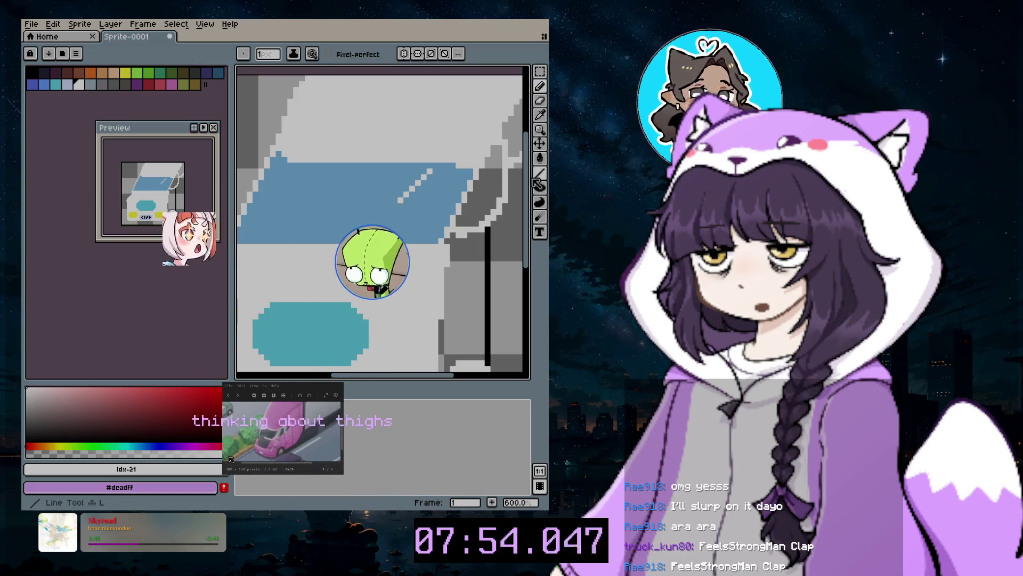
drag(527, 176, 527, 167)
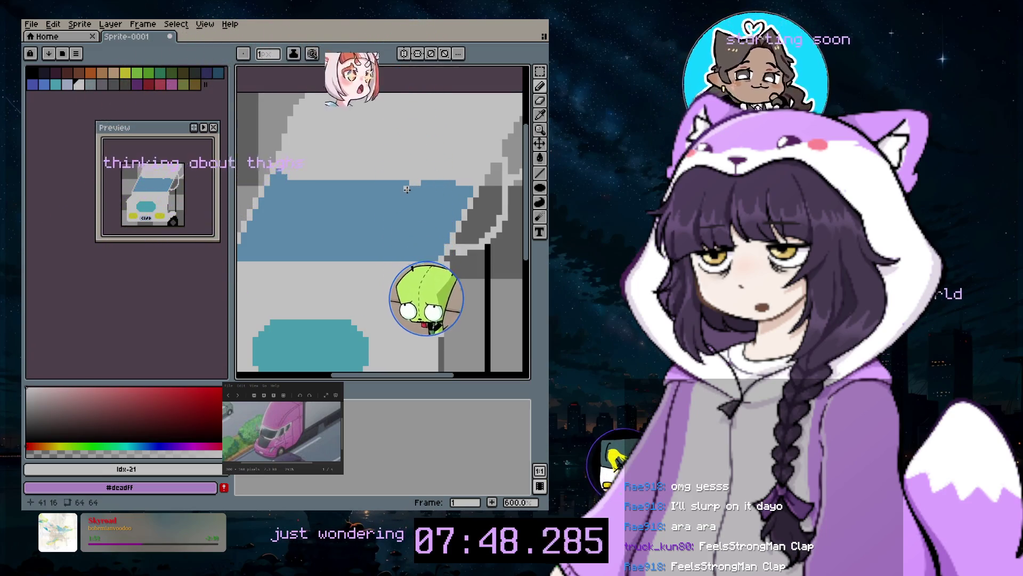
click(389, 201)
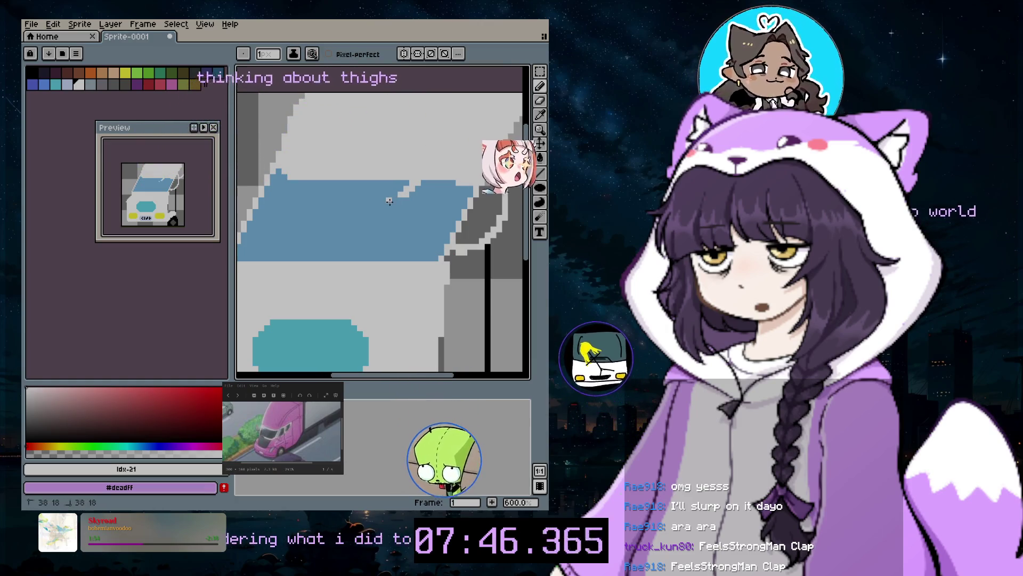
click(400, 201)
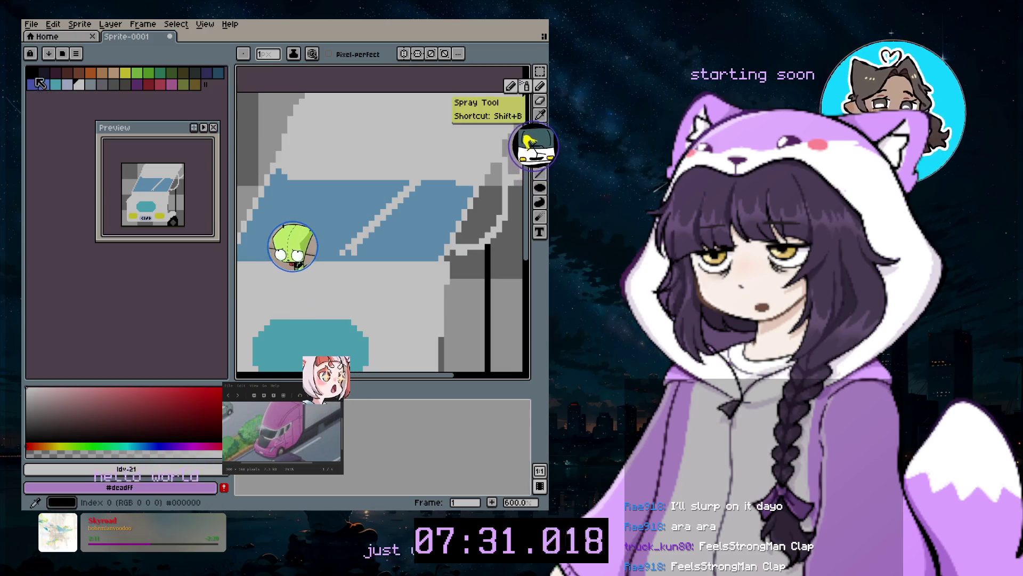
Outline the windshield's top edge in black, undoing a misplaced line
click(35, 78)
drag(342, 375, 319, 373)
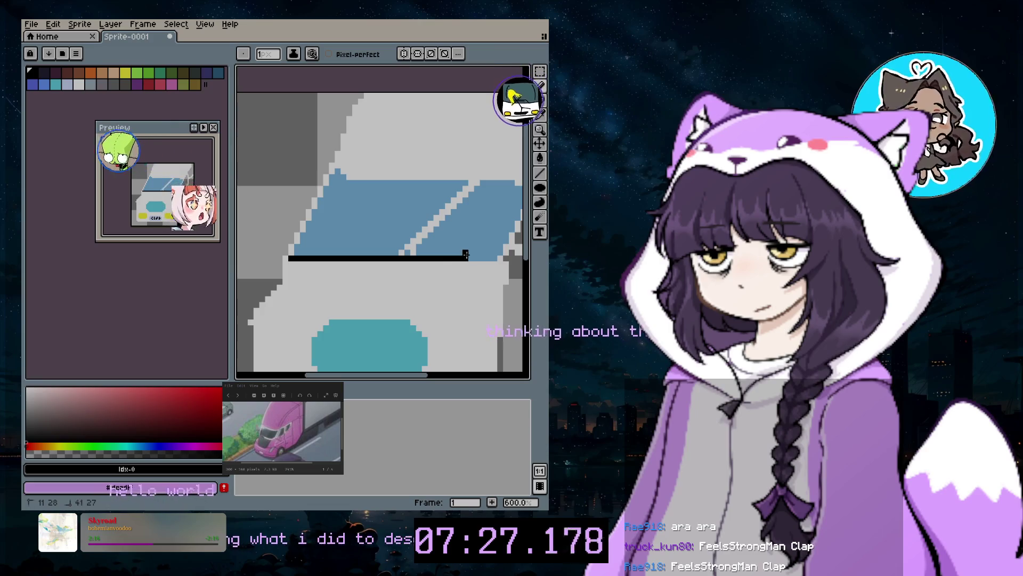
key(ctrl+z)
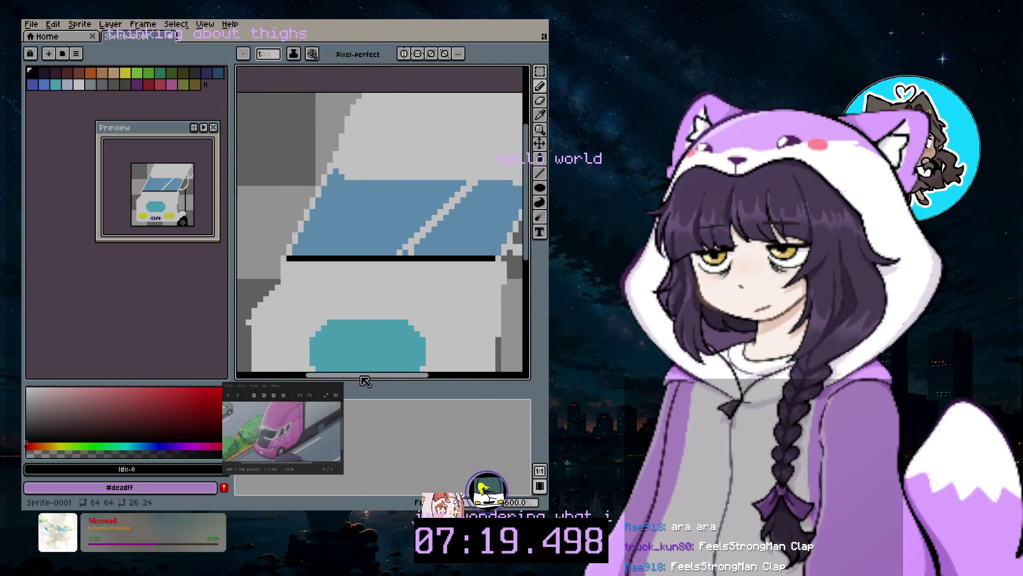
drag(362, 376, 391, 376)
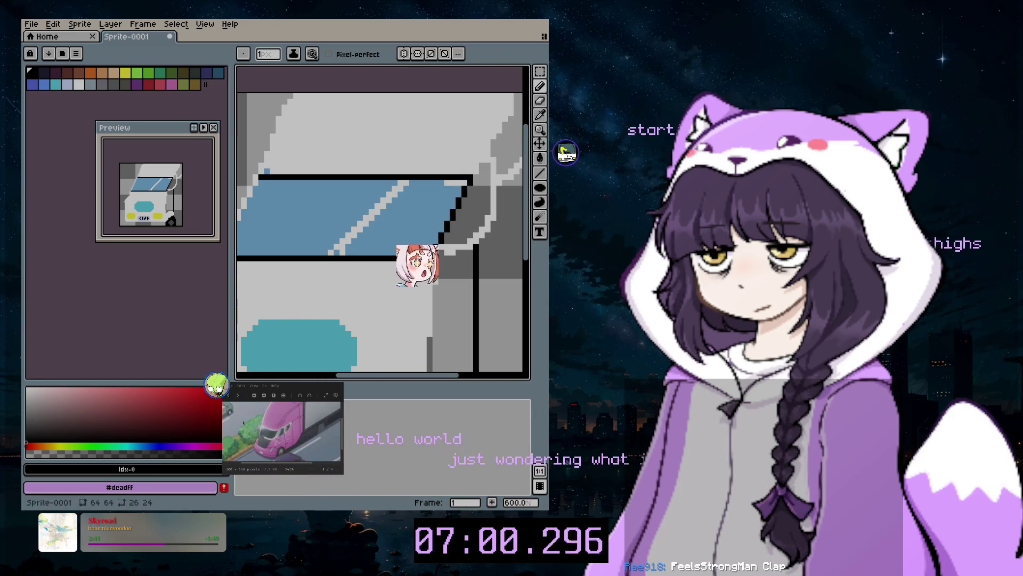
Sample black from the outline and draw the windshield's stepped left edge
click(458, 189)
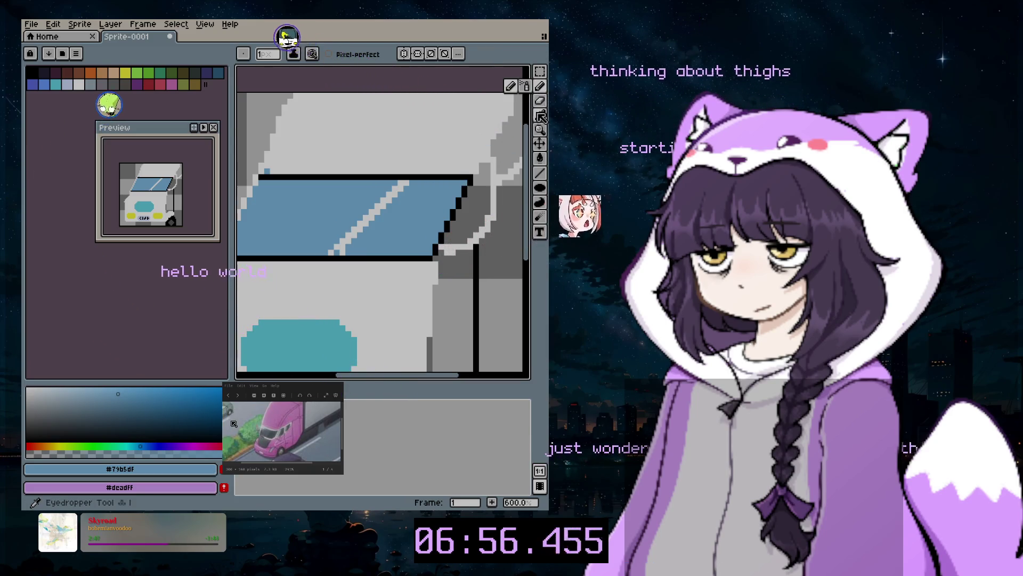
click(474, 172)
click(540, 86)
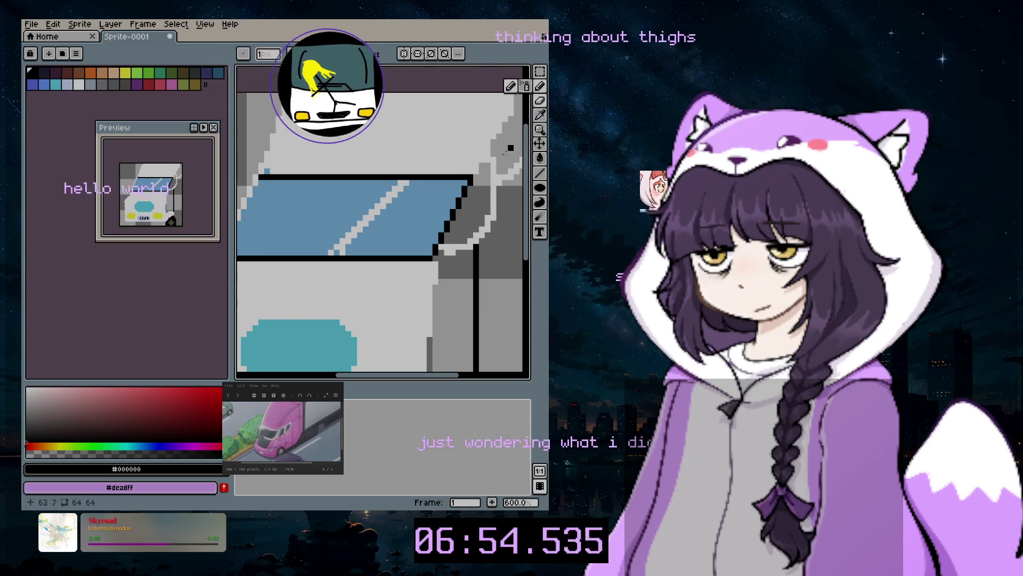
drag(396, 376, 359, 376)
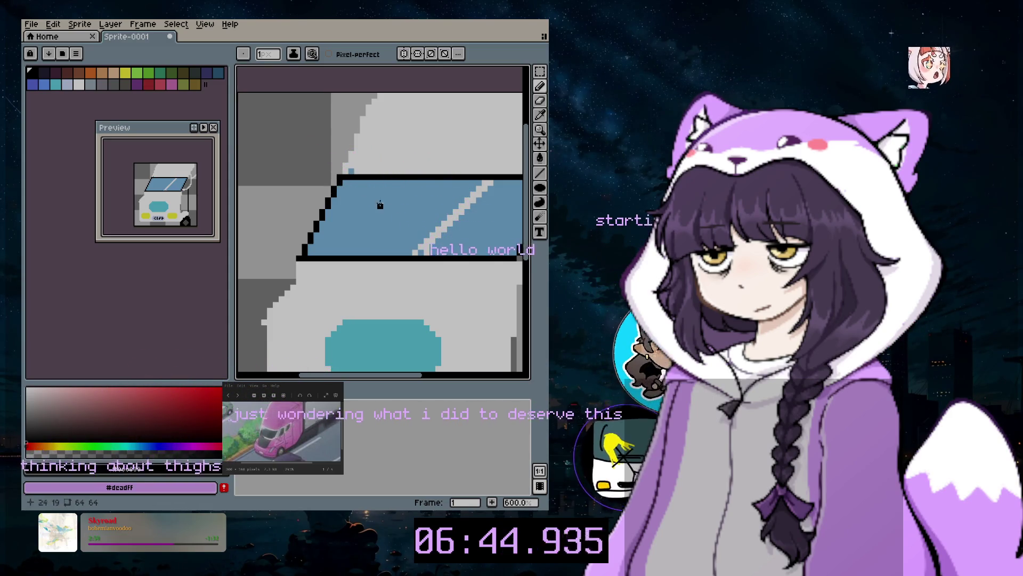
Draw a short black diagonal stroke below the windshield's lower-left corner, above the teal grille
alt+click(480, 123)
click(526, 86)
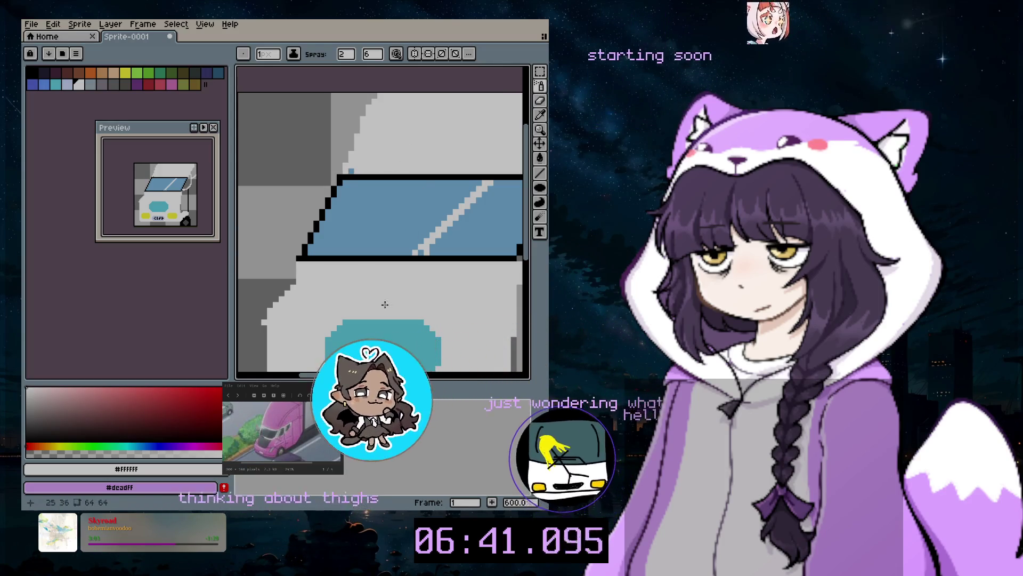
scroll(480, 224, right, 1)
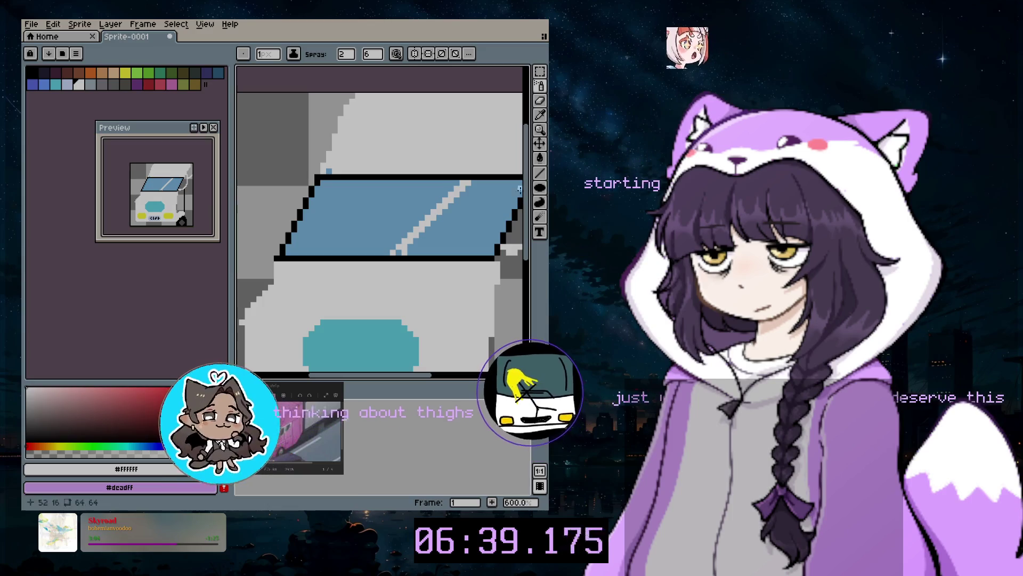
alt+click(347, 257)
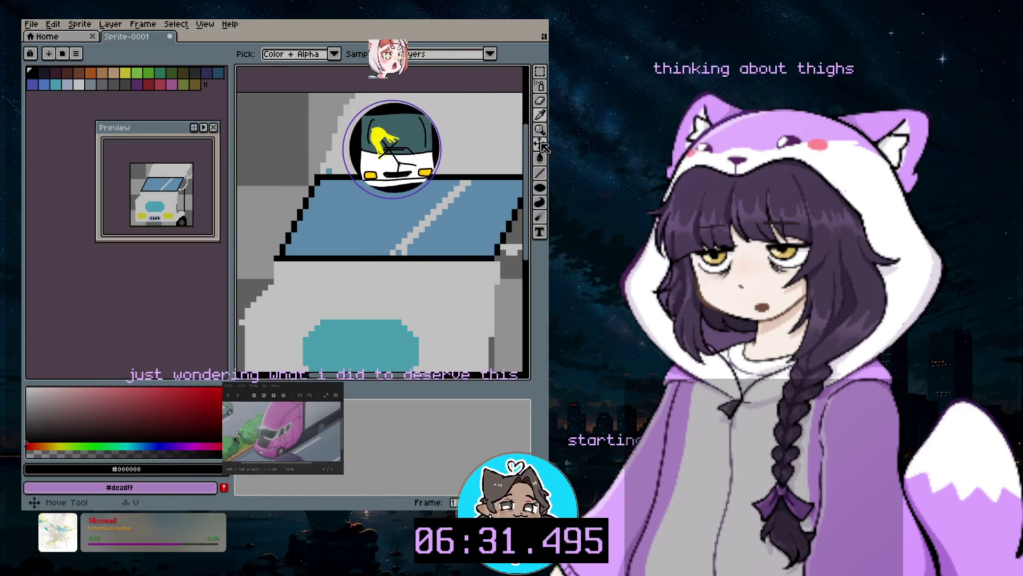
click(542, 86)
click(510, 86)
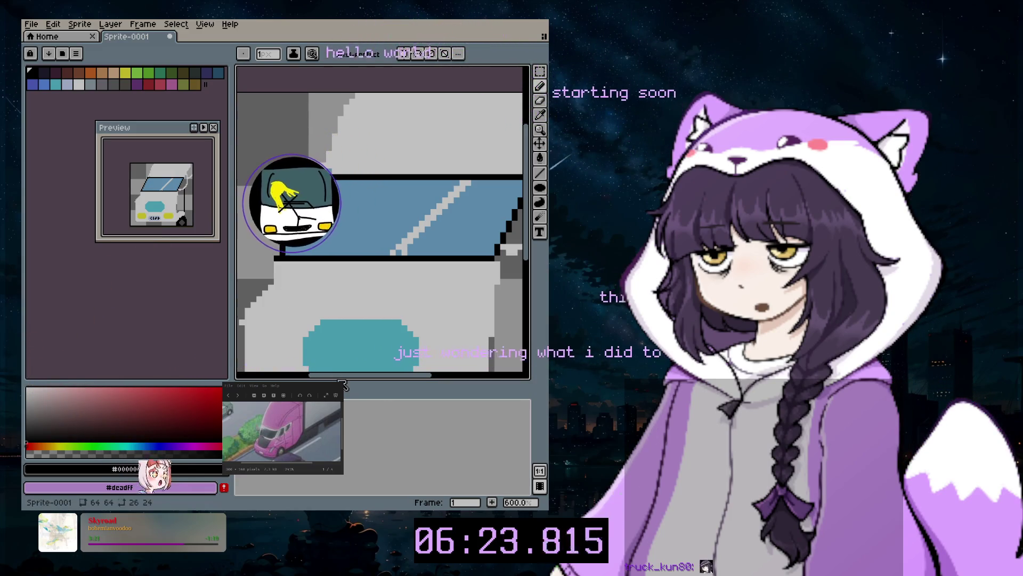
drag(335, 379, 324, 378)
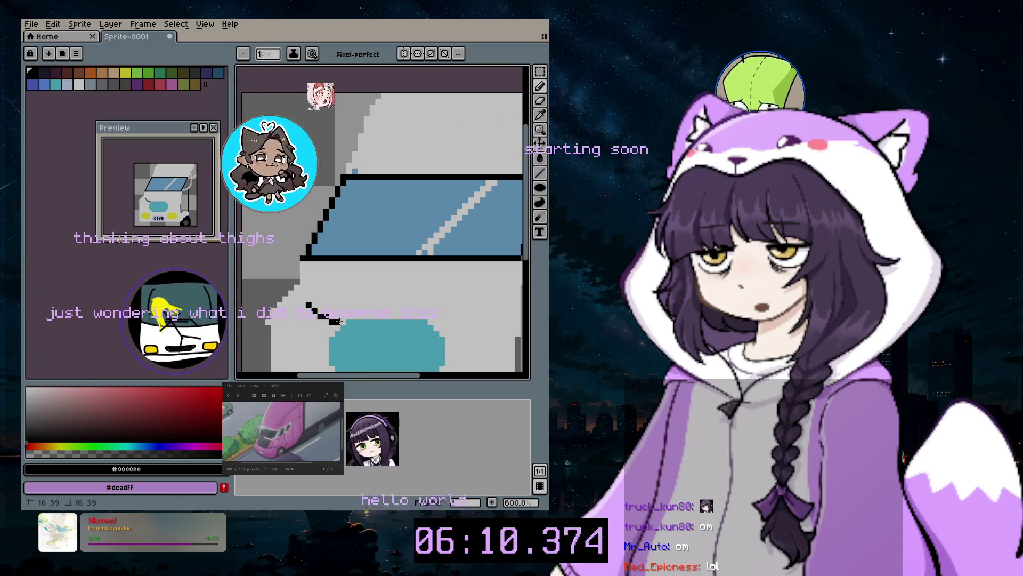
Draw matching black strokes framing the top of the teal grille on its left and right
drag(331, 321, 453, 317)
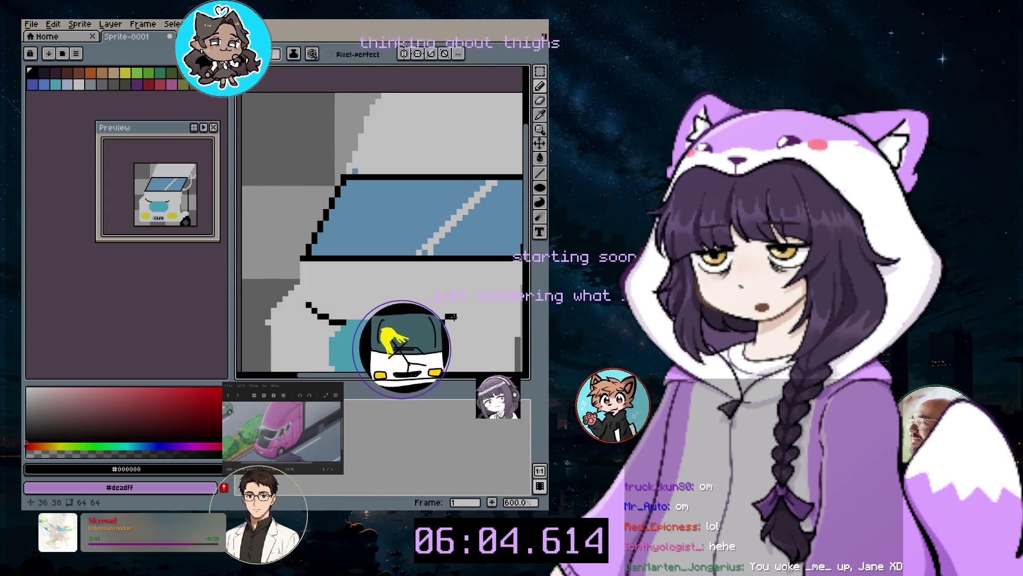
mouse_move(453, 316)
mouse_down()
mouse_move(465, 316)
mouse_move(452, 305)
mouse_up()
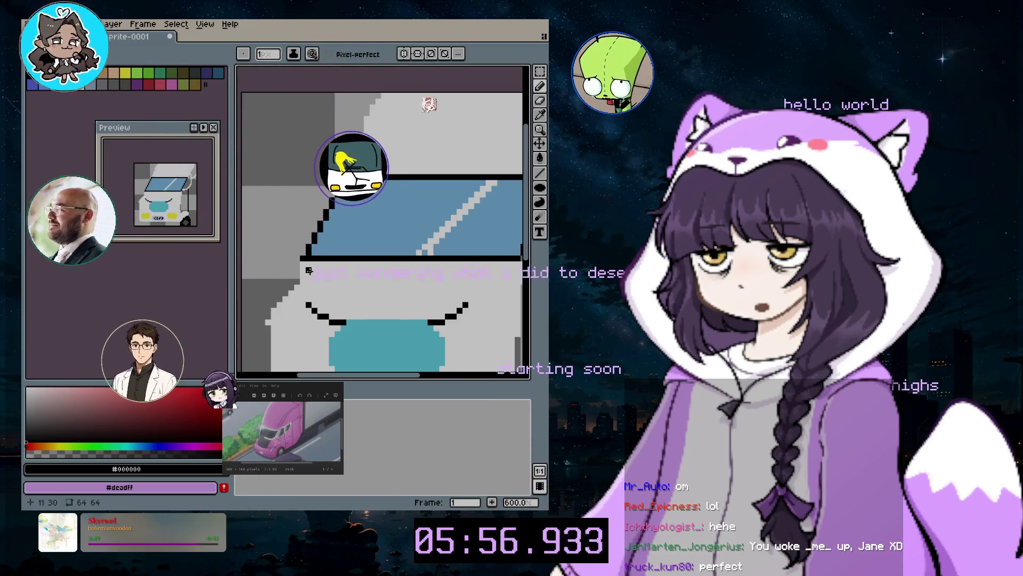
scroll(407, 299, down, 1)
scroll(407, 300, down, 3)
scroll(411, 346, up, 1)
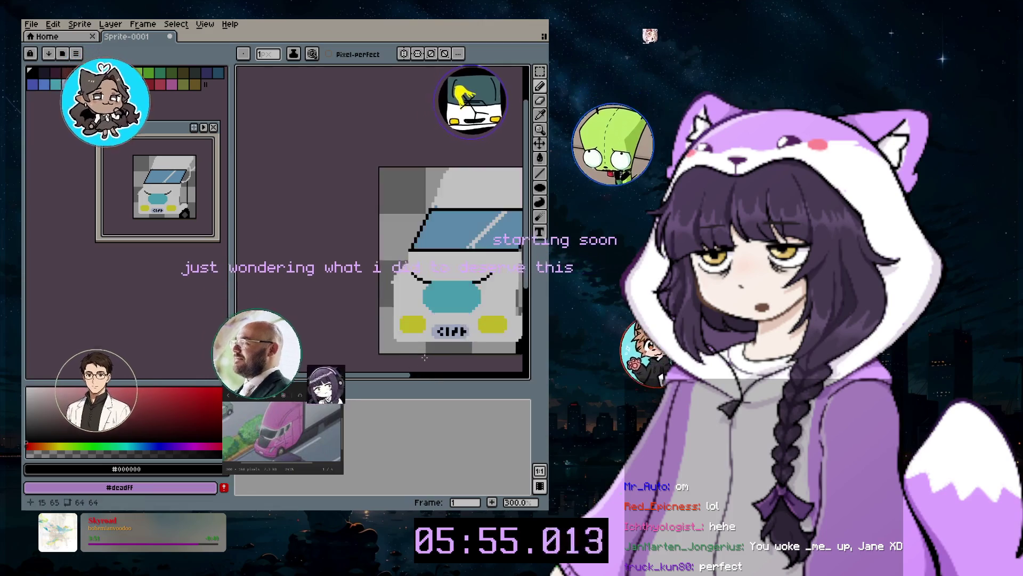
scroll(412, 380, right, 1)
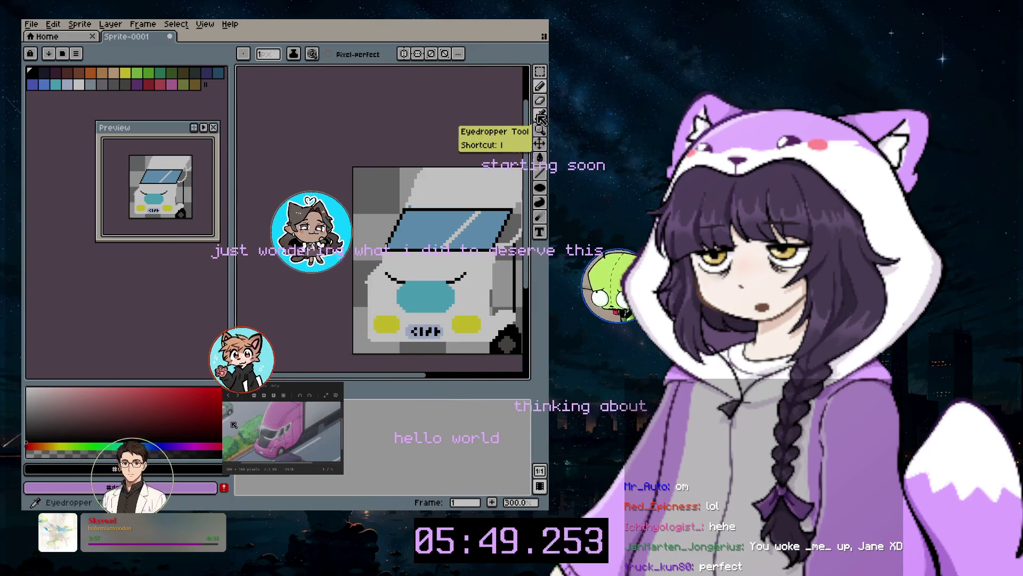
click(539, 187)
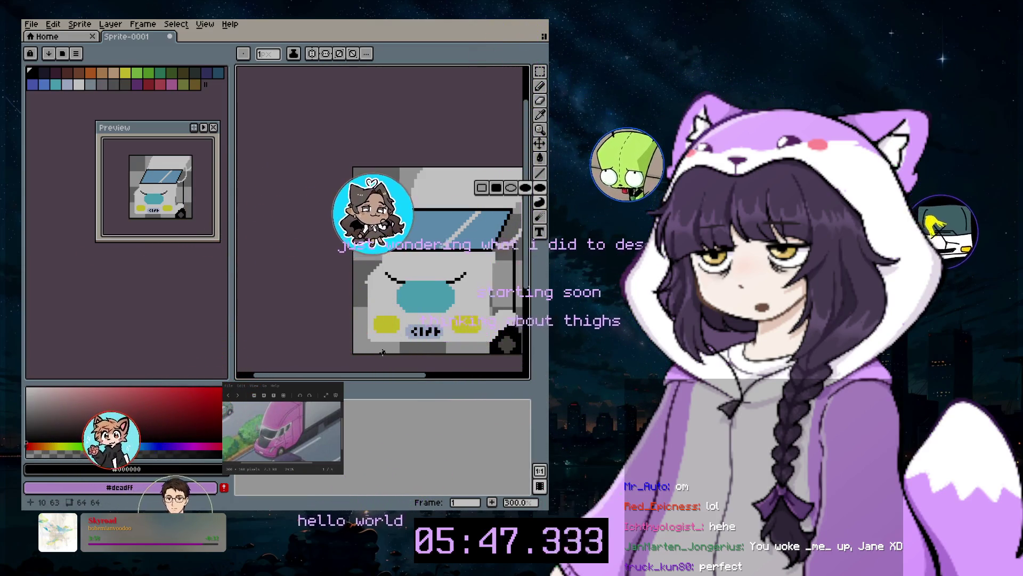
drag(385, 349, 364, 332)
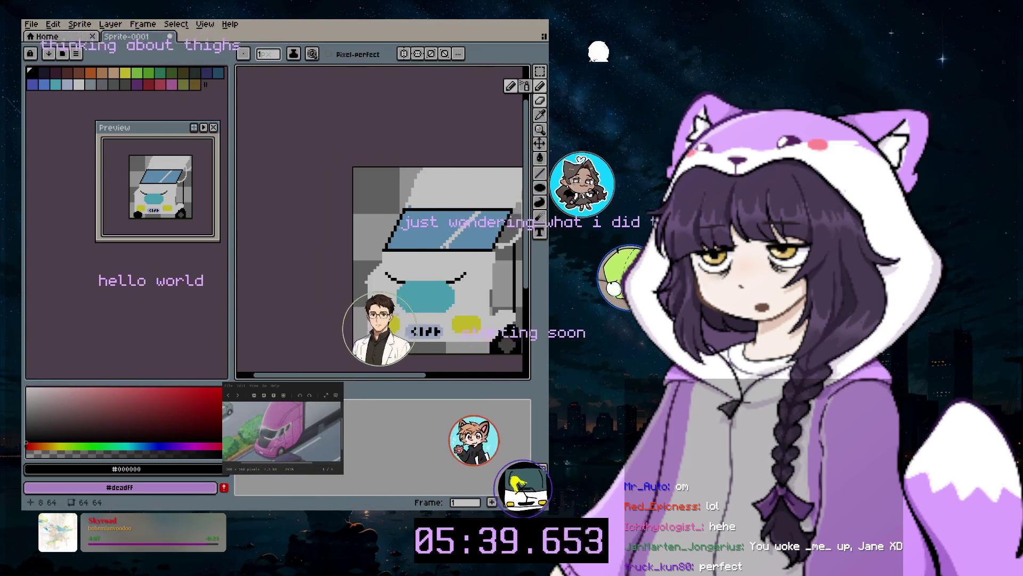
key(b)
scroll(375, 344, up, 3)
key(ctrl+z)
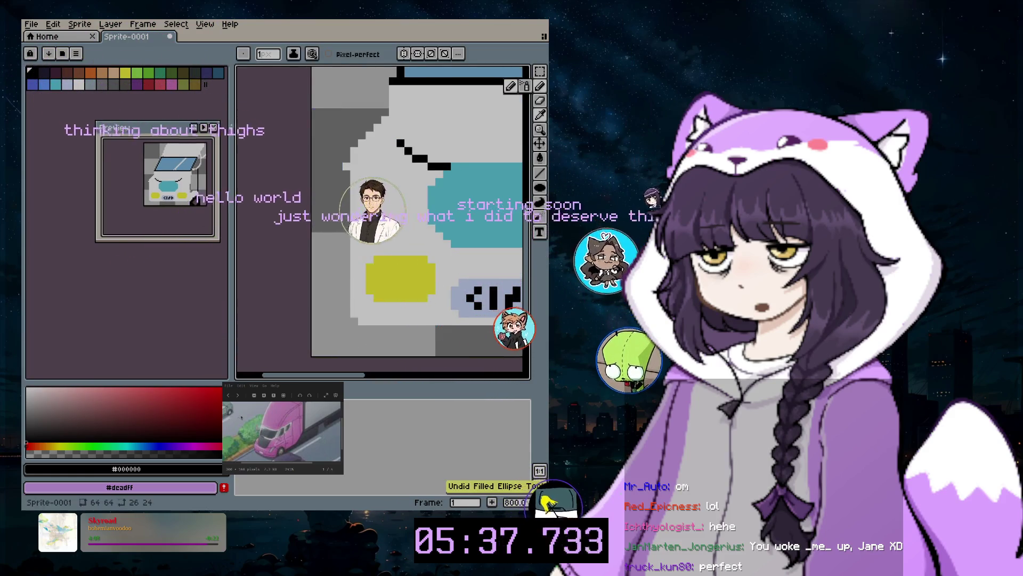
Add a new empty layer and draw a short black stroke on the truck
click(110, 24)
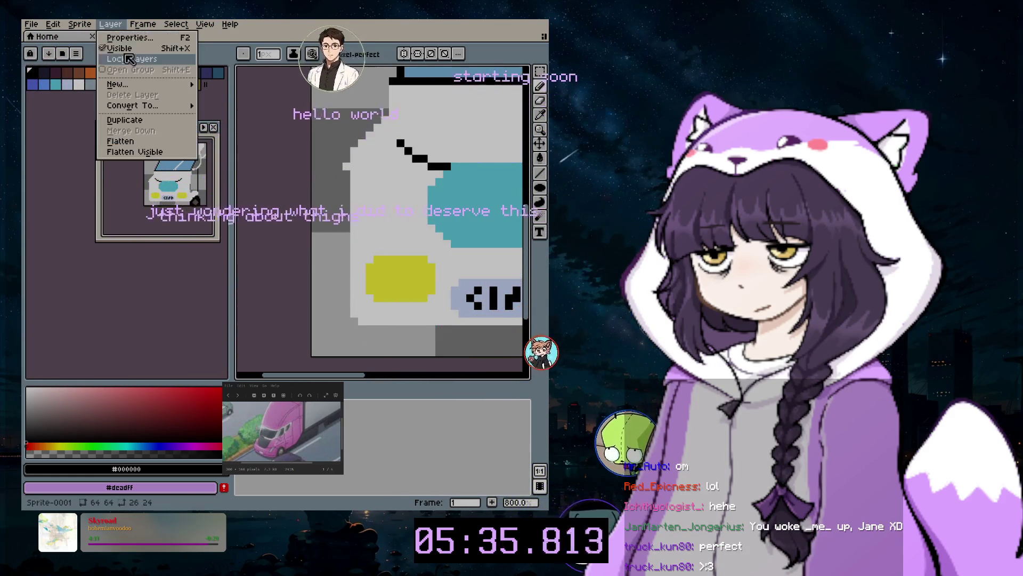
mouse_move(148, 86)
click(227, 92)
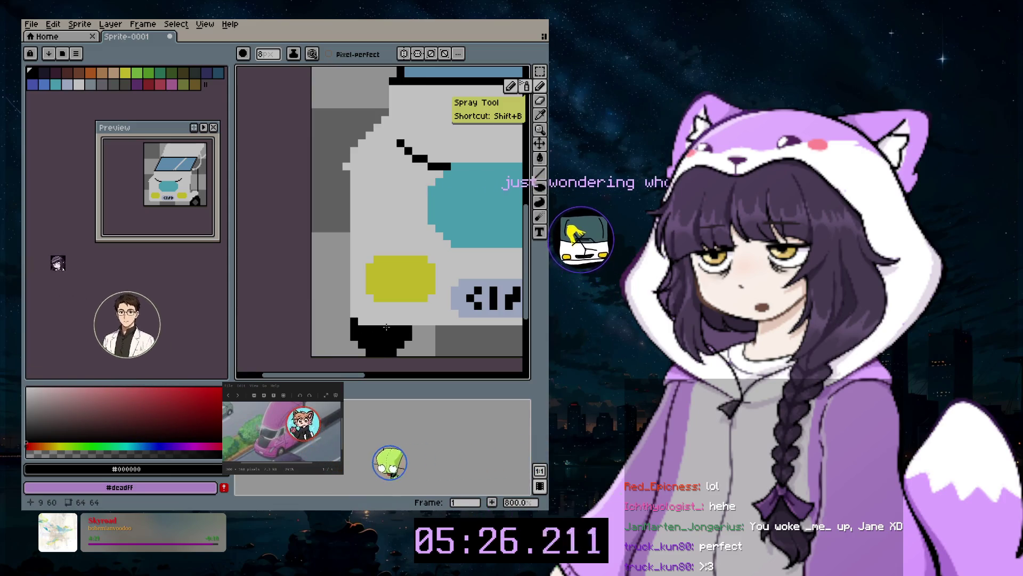
scroll(382, 325, down, 2)
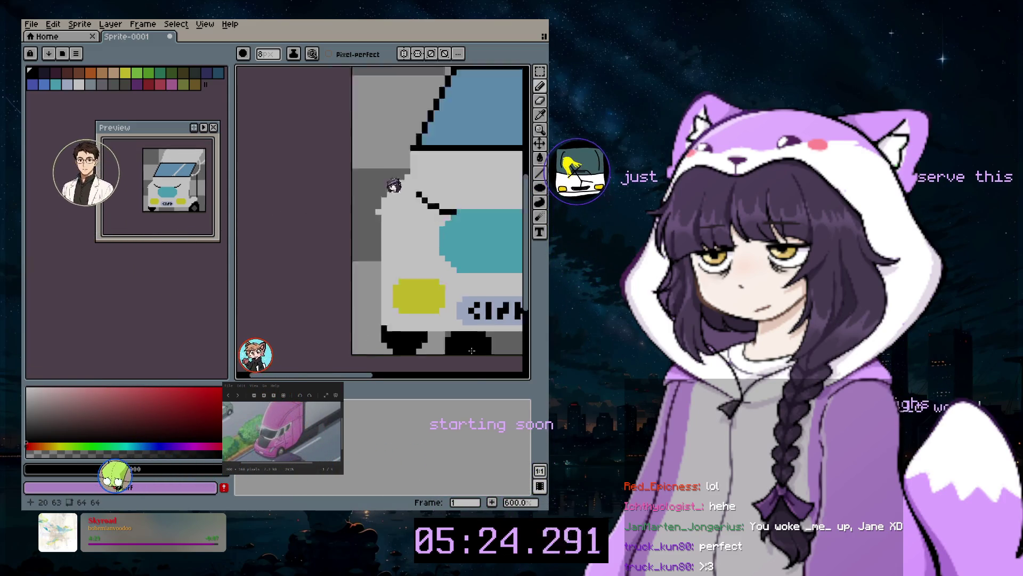
scroll(446, 174, down, 1)
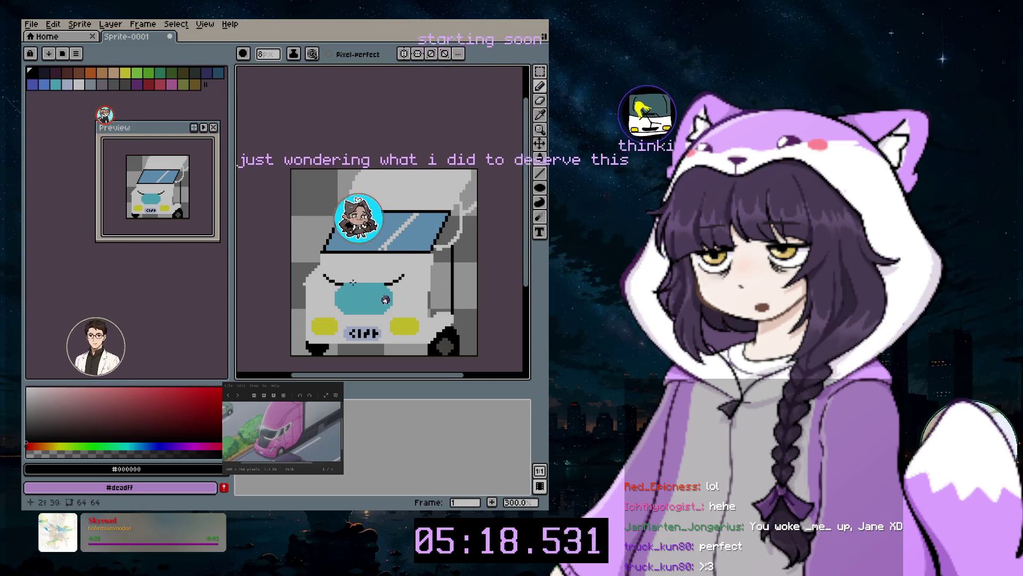
click(541, 115)
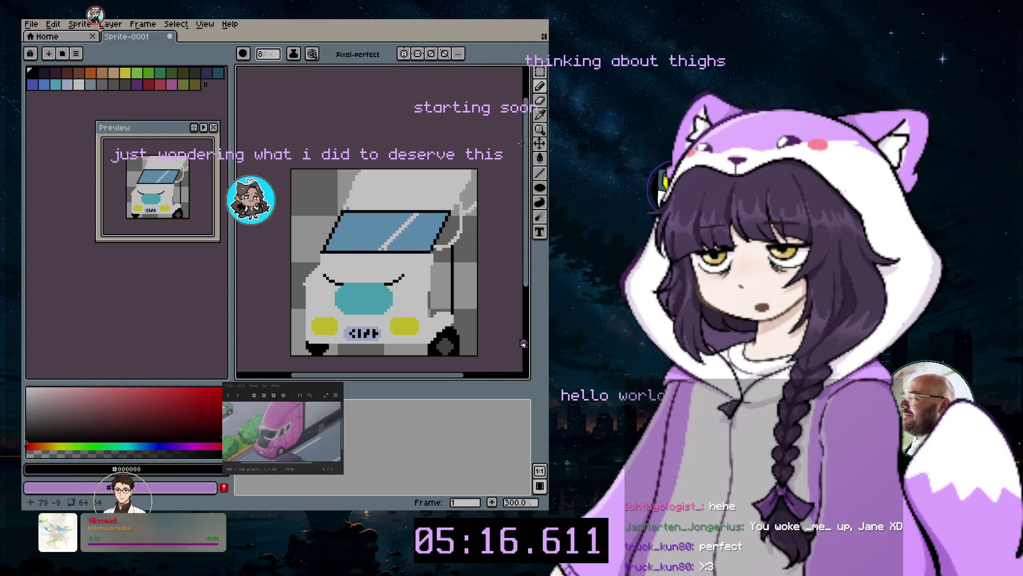
click(540, 86)
drag(344, 184, 350, 194)
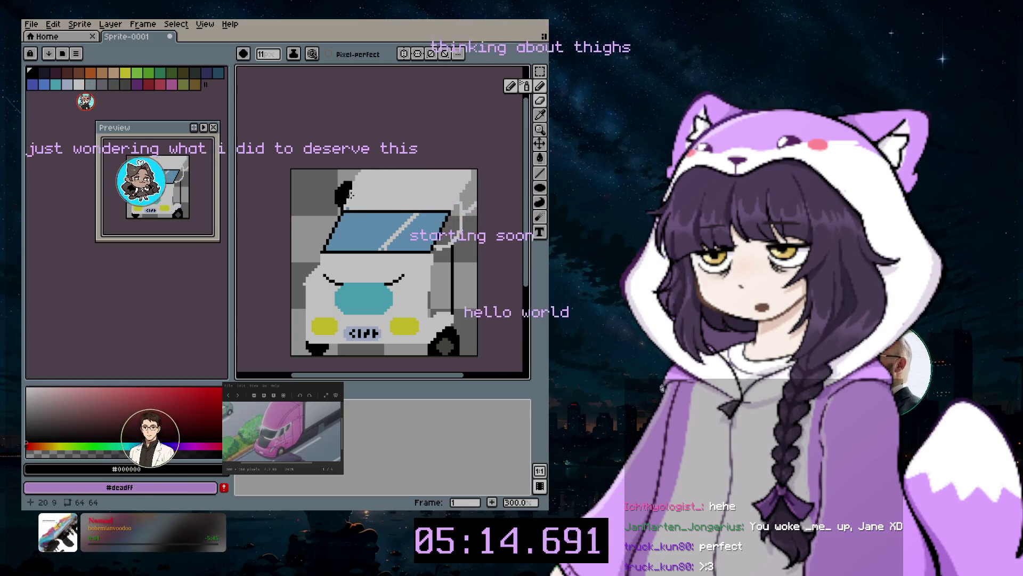
Draw black diagonal outline segments down the cab's right side to the truck's corner
scroll(347, 200, up, 3)
scroll(347, 200, up, 2)
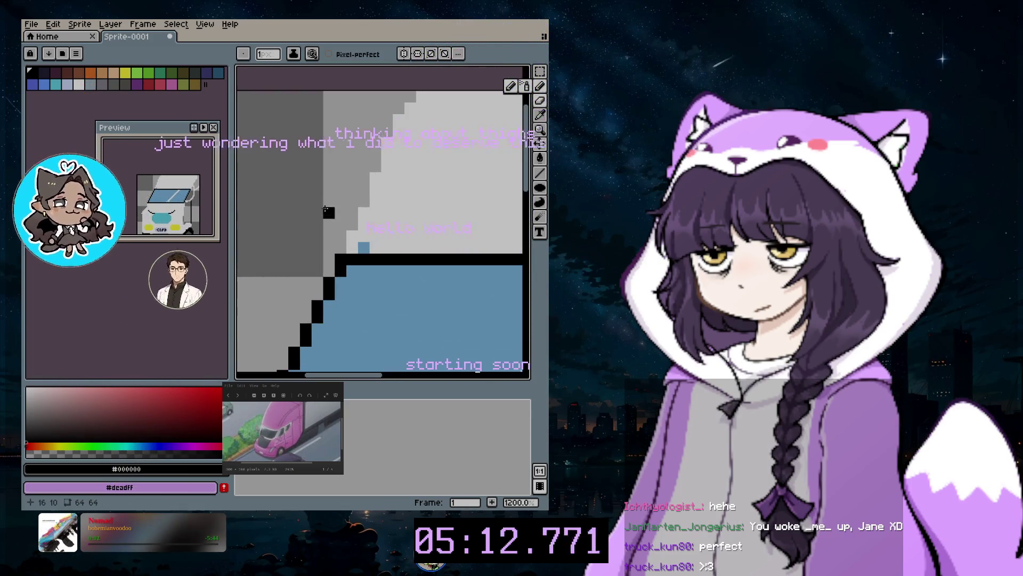
scroll(347, 200, up, 1)
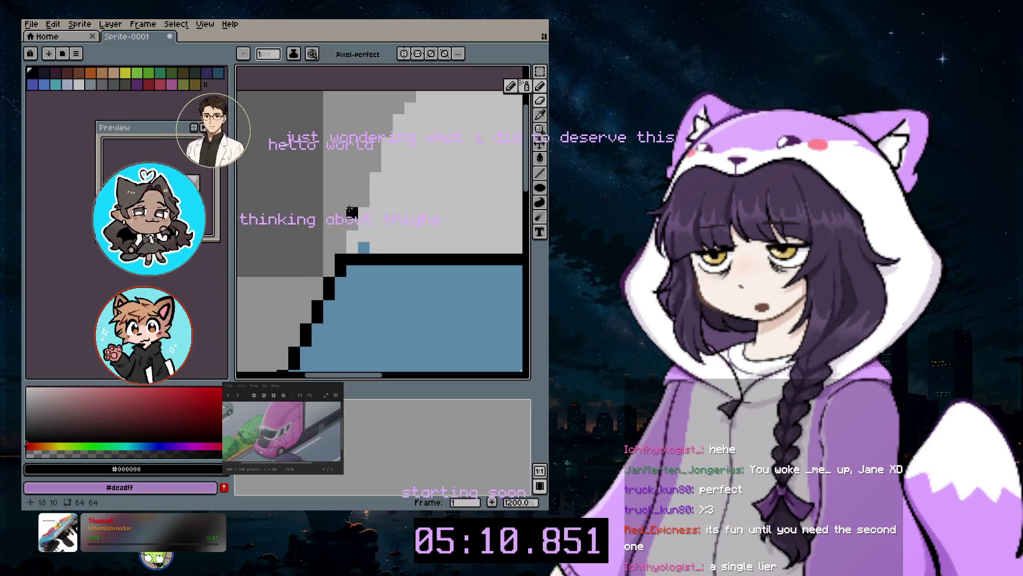
scroll(427, 235, down, 5)
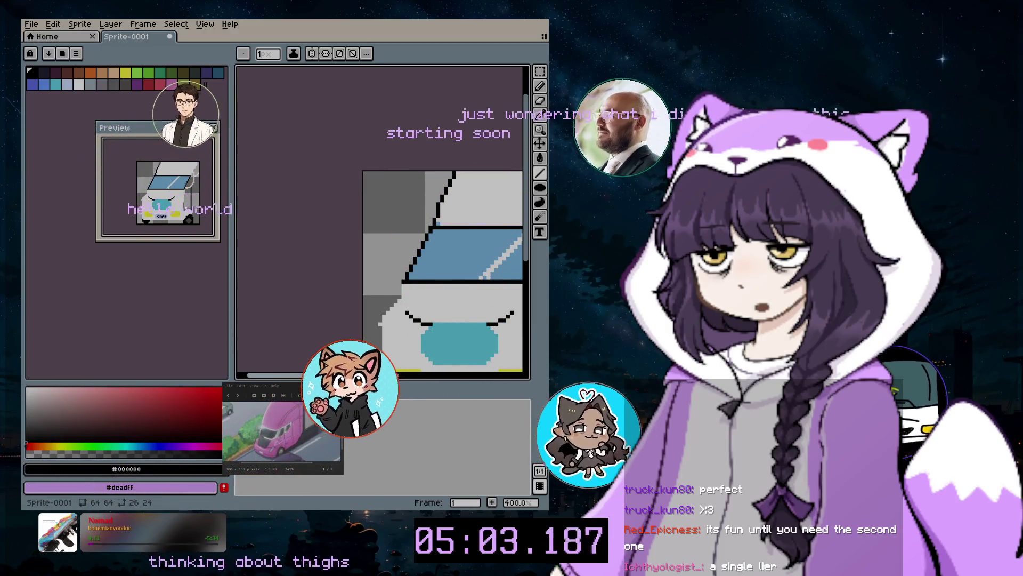
scroll(456, 206, right, 3)
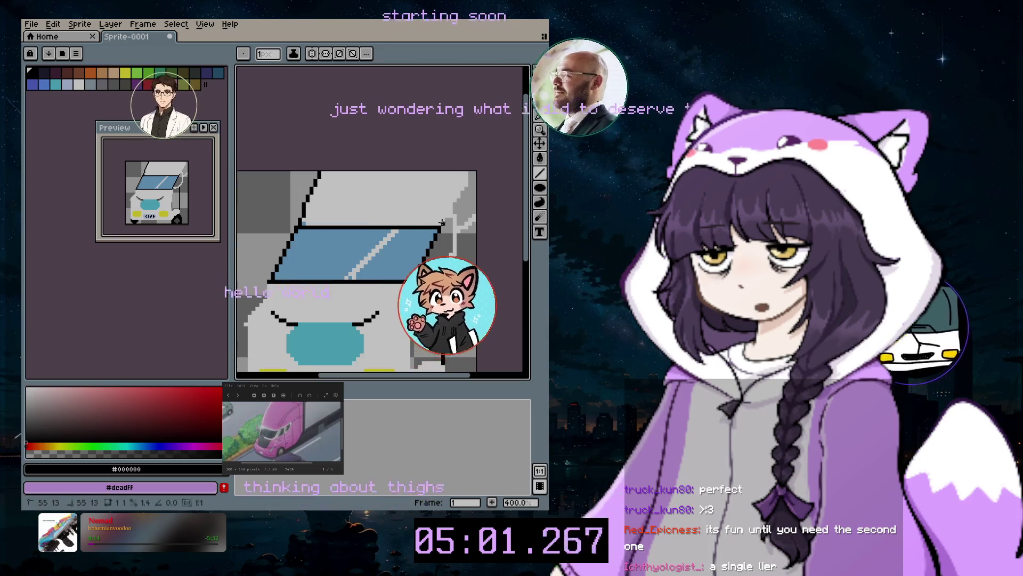
shift+click(465, 181)
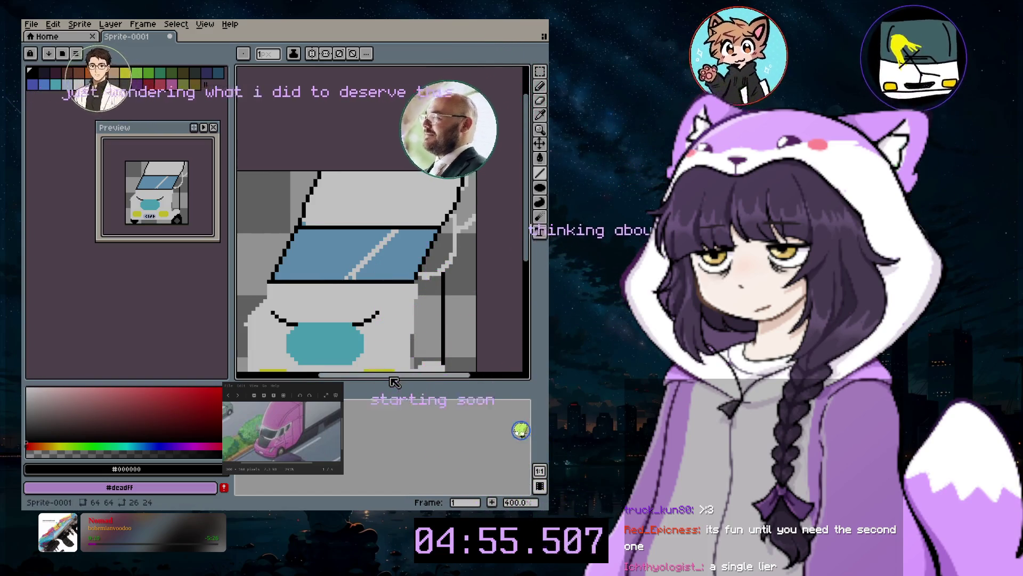
scroll(527, 263, right, 1)
scroll(526, 263, down, 3)
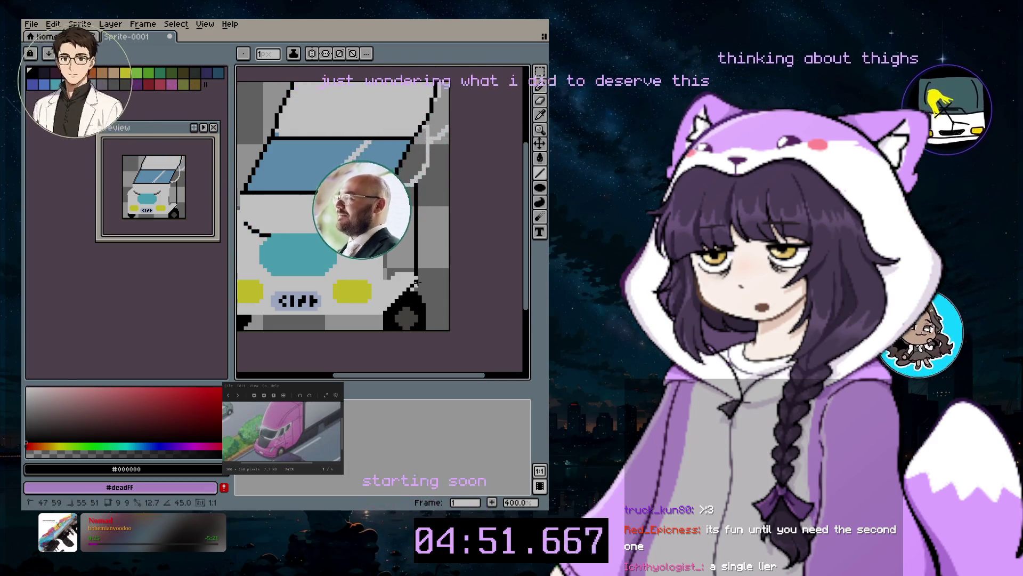
shift+click(419, 282)
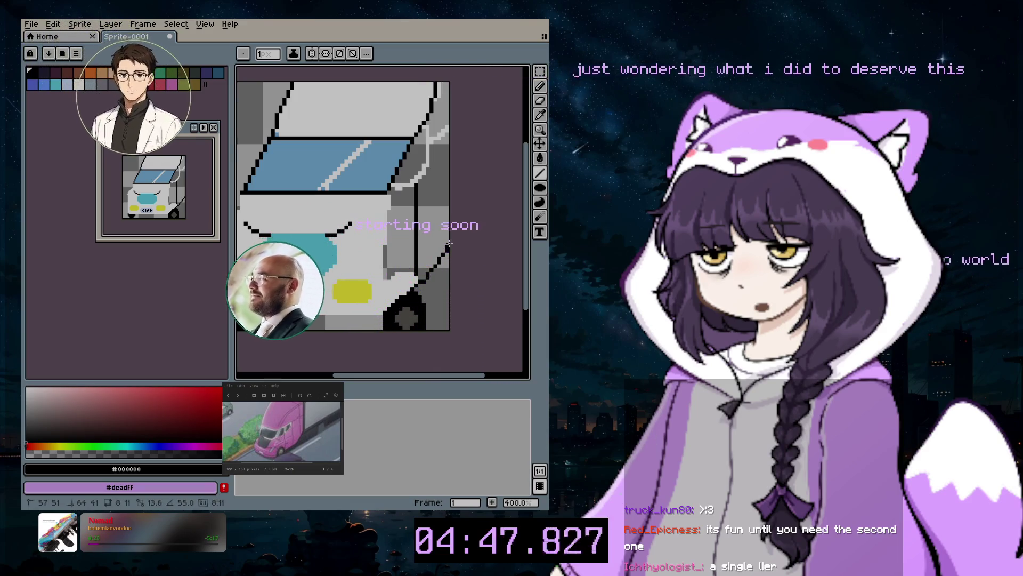
shift+click(449, 243)
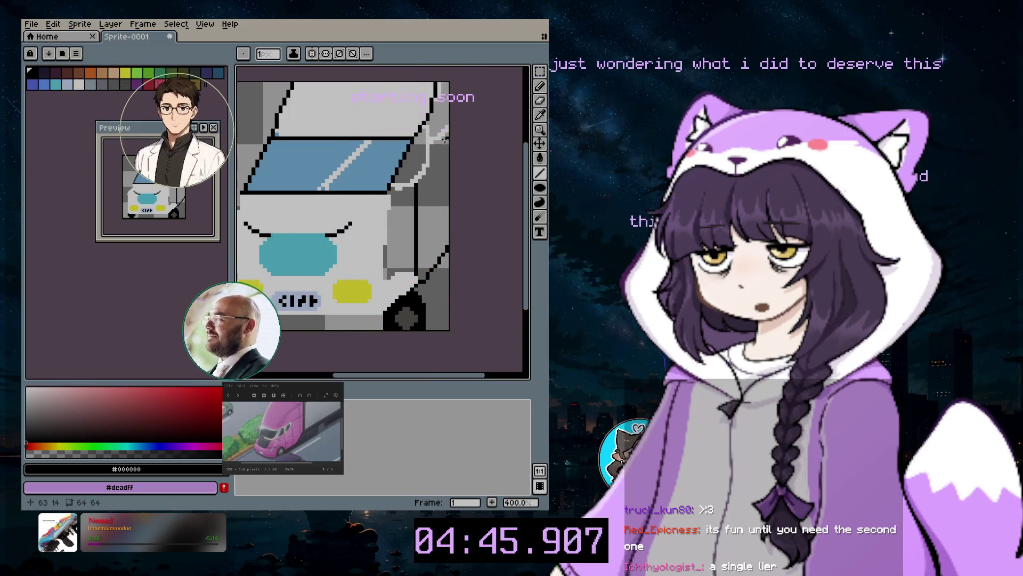
scroll(288, 237, left, 3)
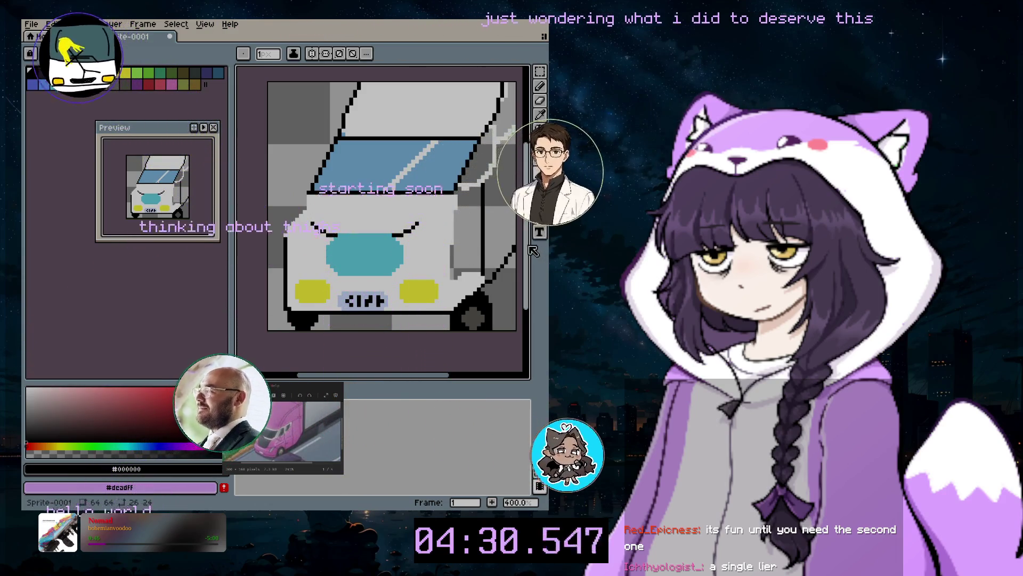
Draw a vertical black line down the truck's right side, then sample white from the truck
scroll(484, 243, up, 1)
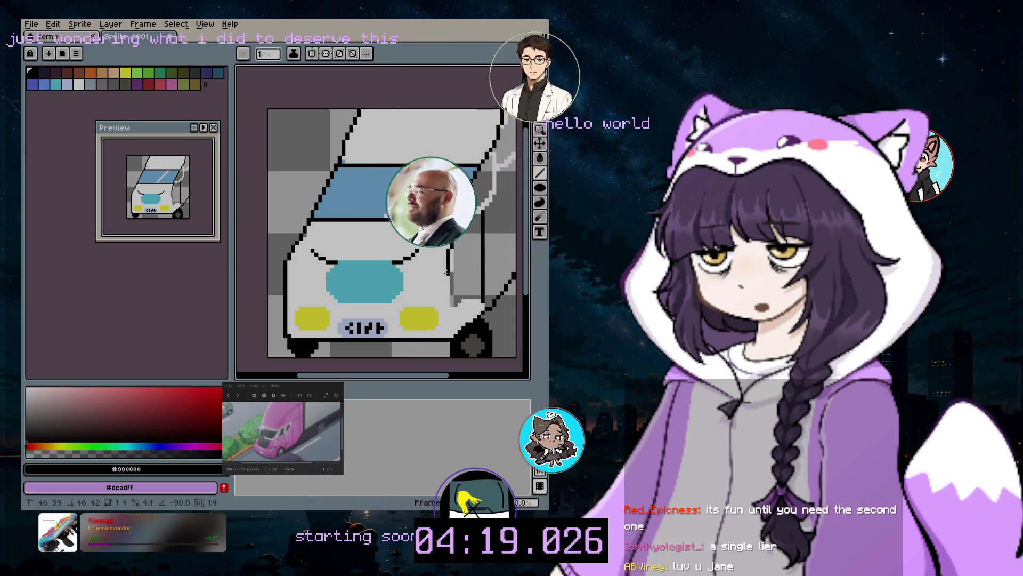
drag(447, 312, 448, 339)
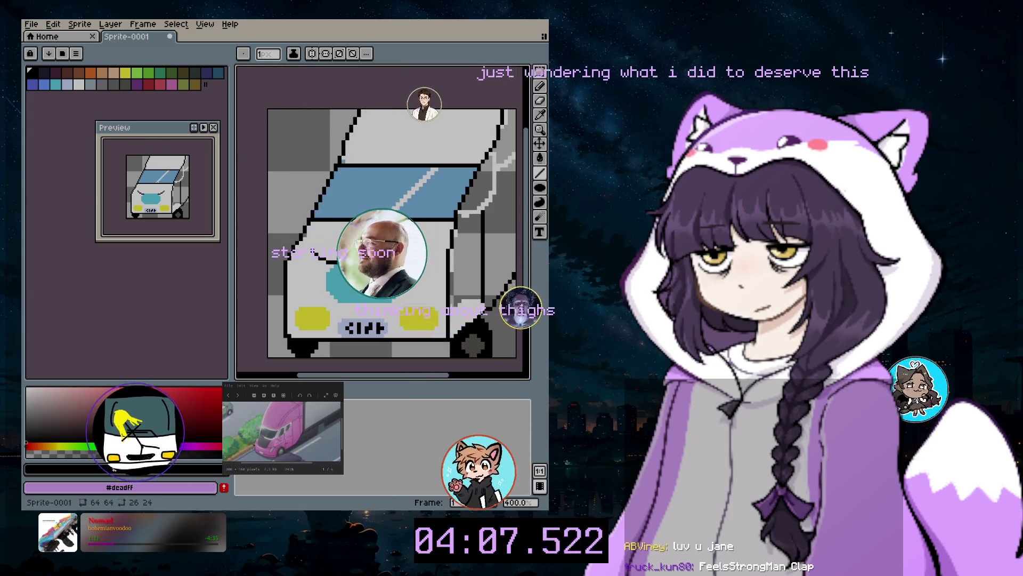
click(539, 101)
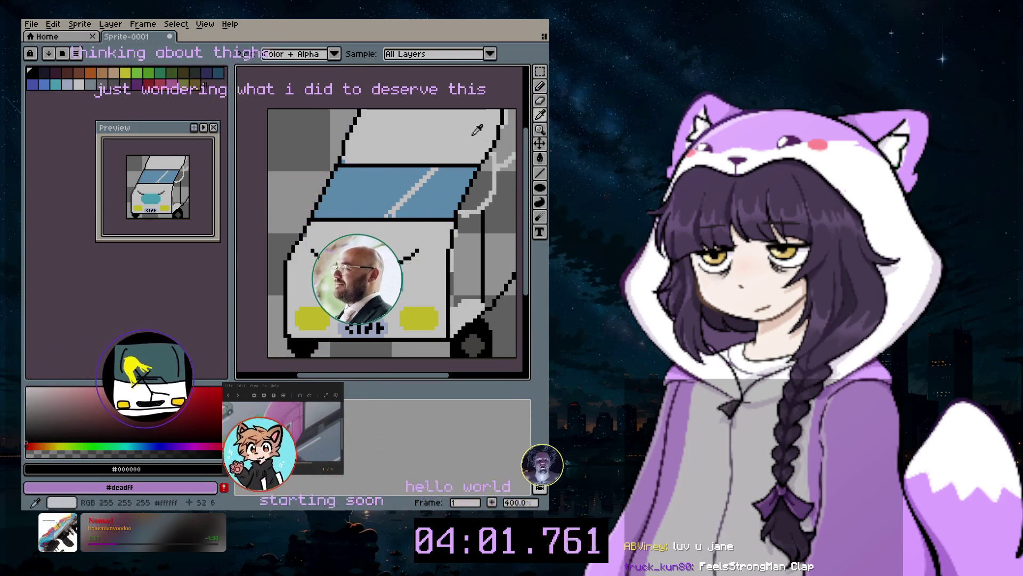
alt+click(500, 242)
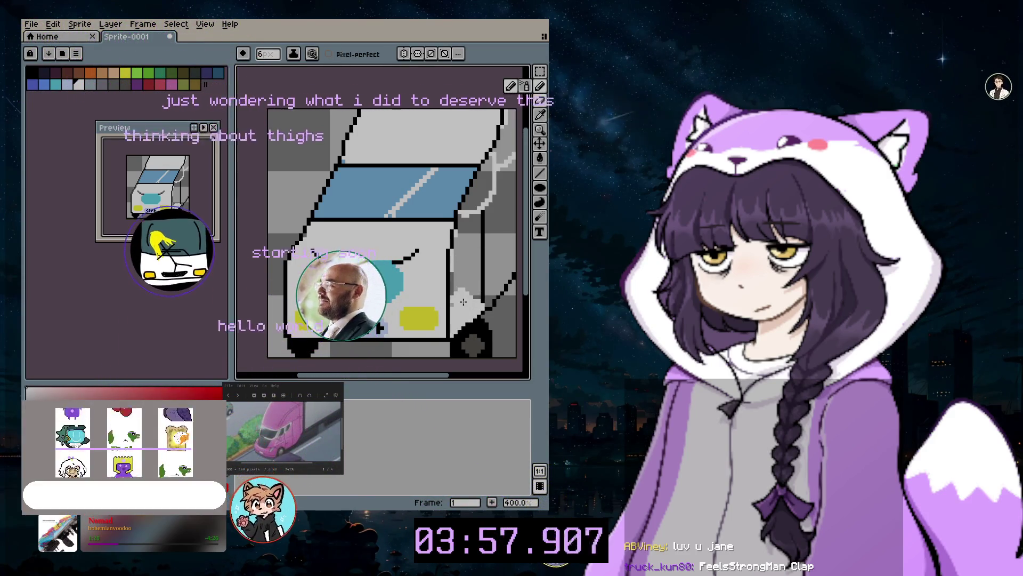
Undo the two trial white strokes at 4px and sample the windshield blue (#79b5df)
key(minus)
key(minus)
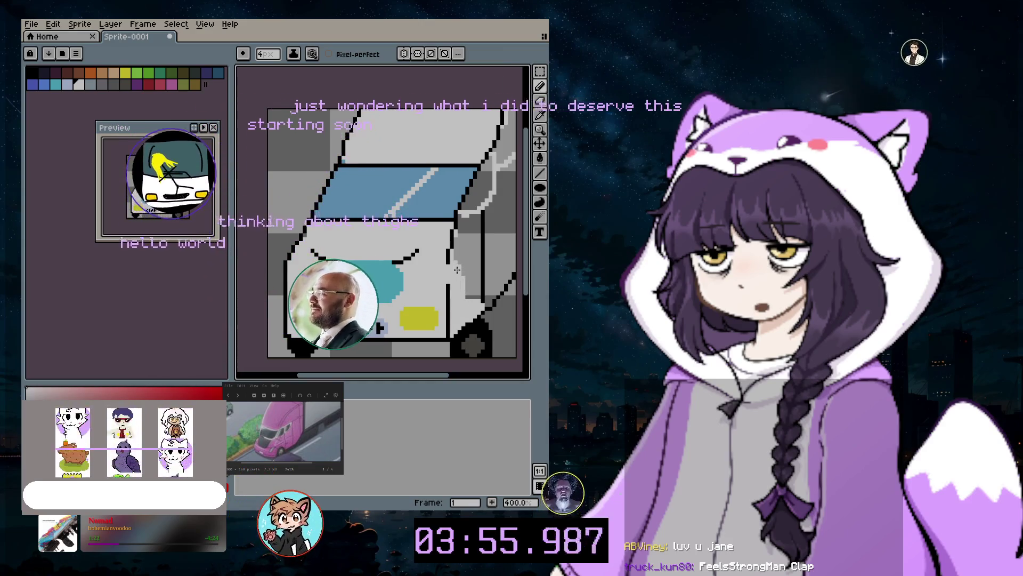
key(ctrl+z)
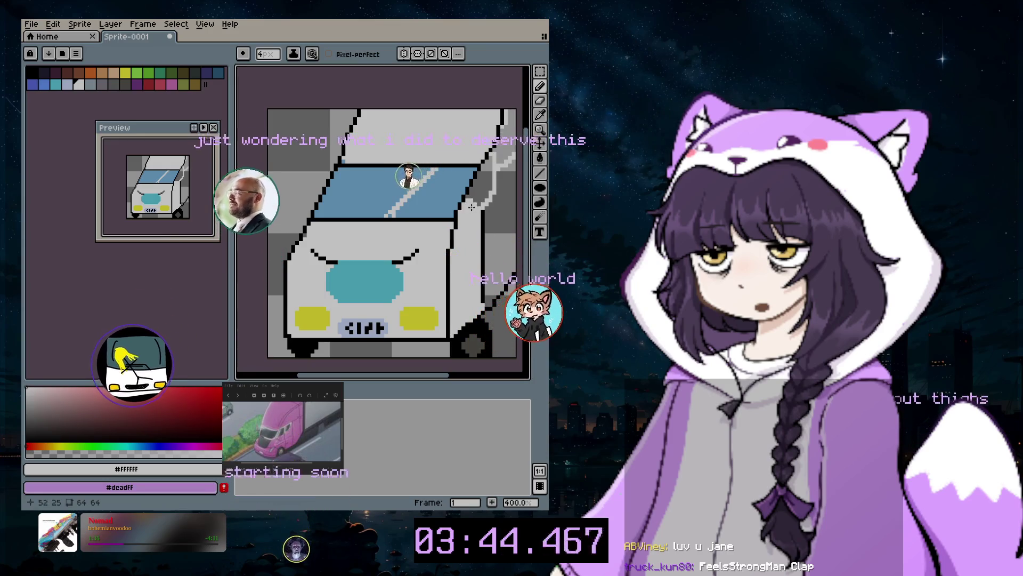
scroll(506, 192, up, 2)
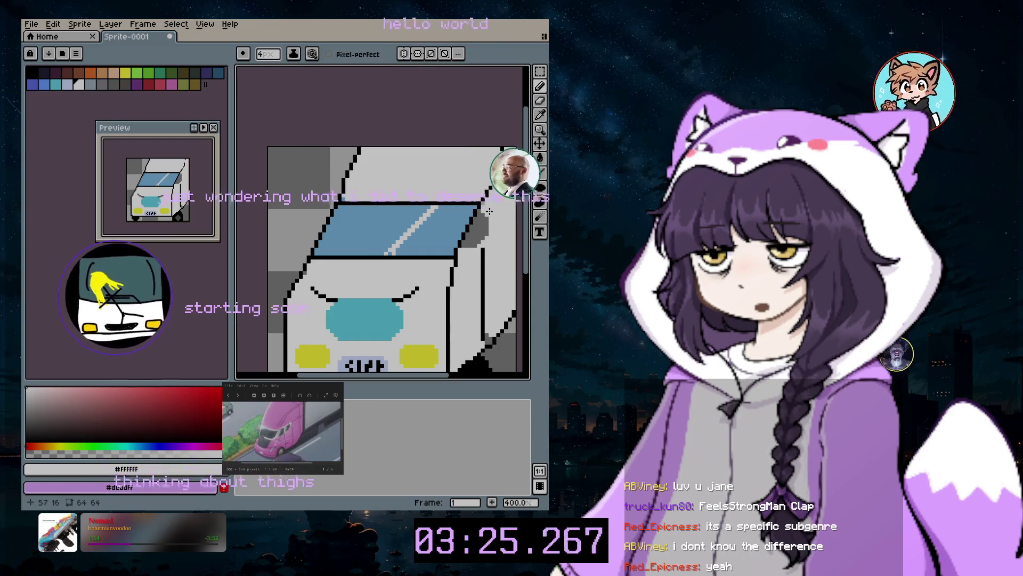
key(ctrl+z)
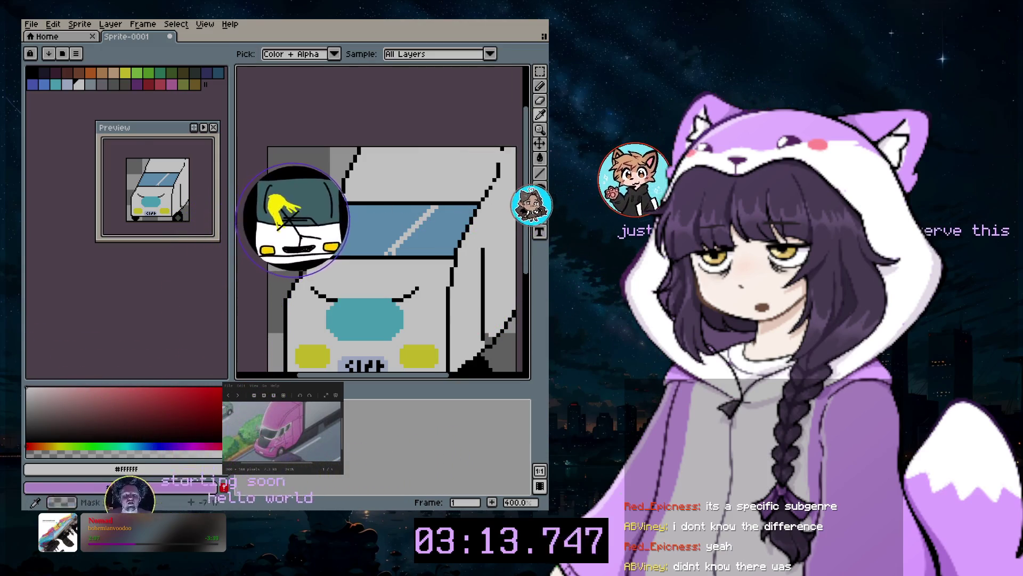
alt+click(458, 213)
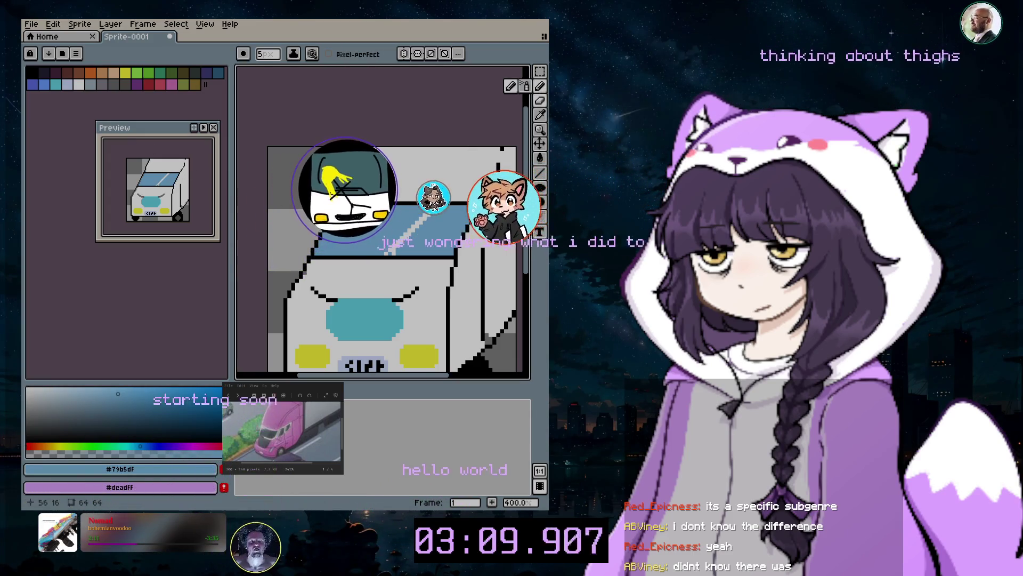
scroll(458, 214, up, 2)
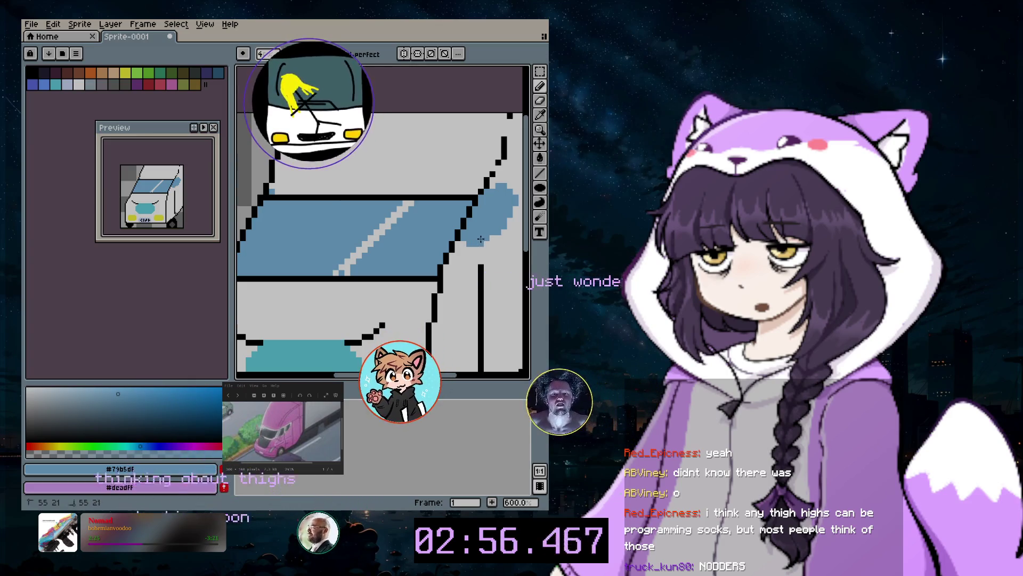
Place black outline pixels around the blue side-window patch, re-sampling black from the outline
scroll(381, 239, right, 2)
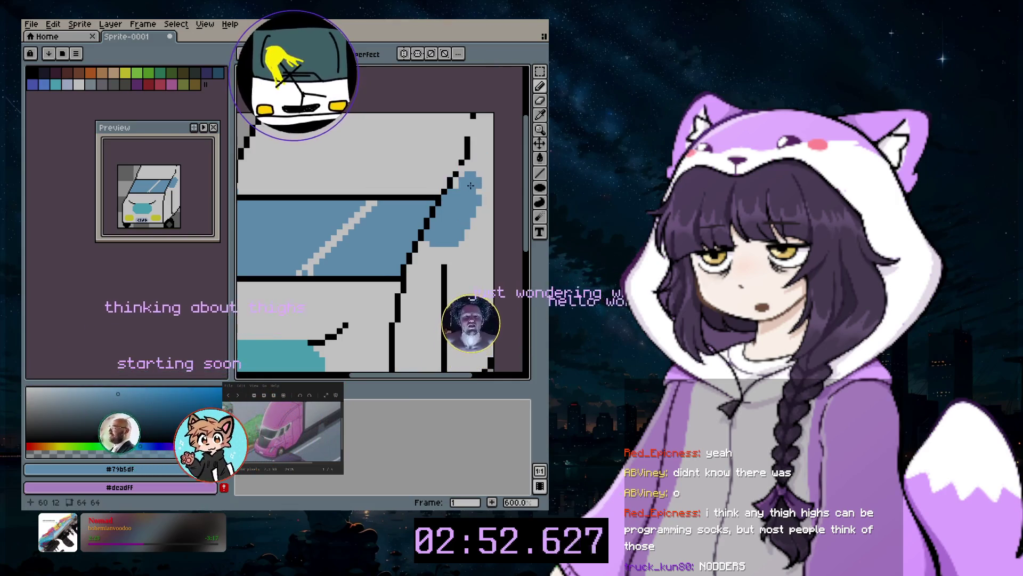
click(539, 87)
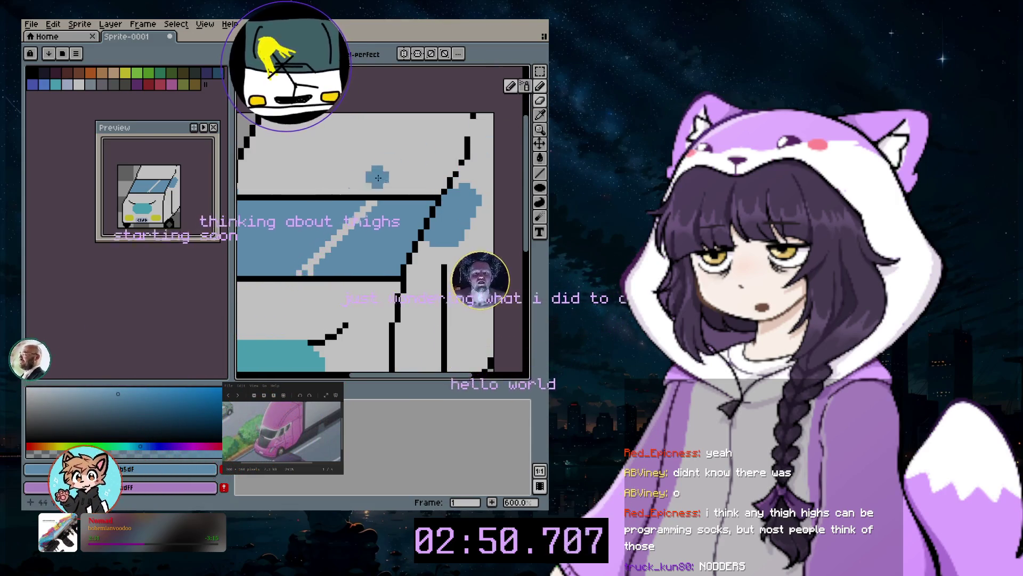
click(41, 72)
click(354, 120)
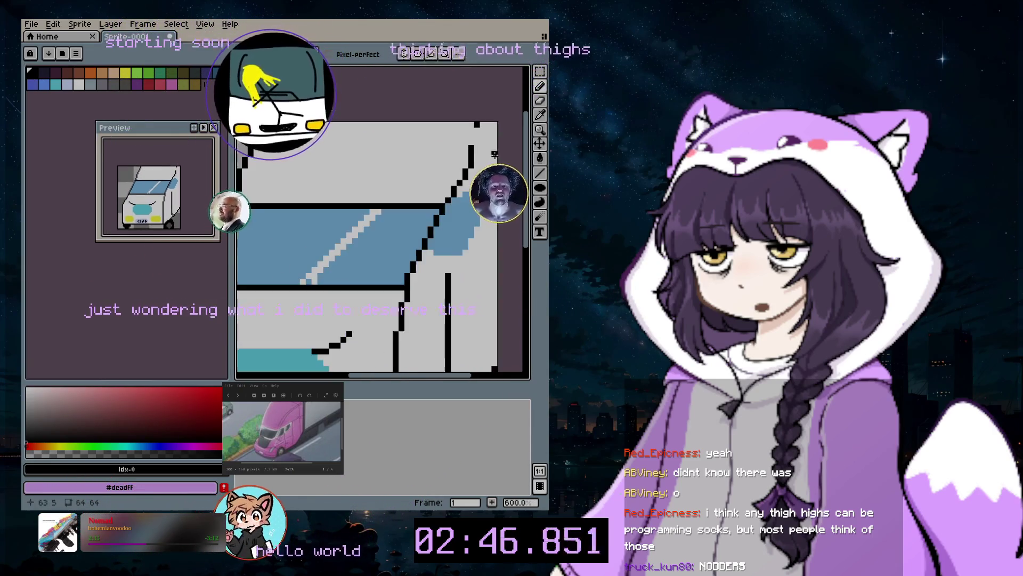
scroll(481, 138, up, 3)
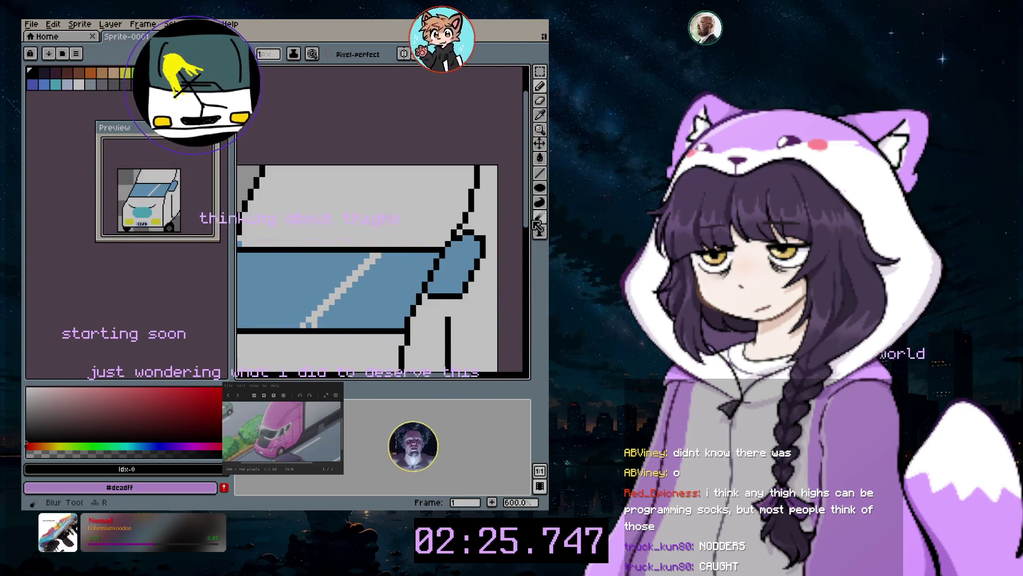
scroll(441, 265, down, 3)
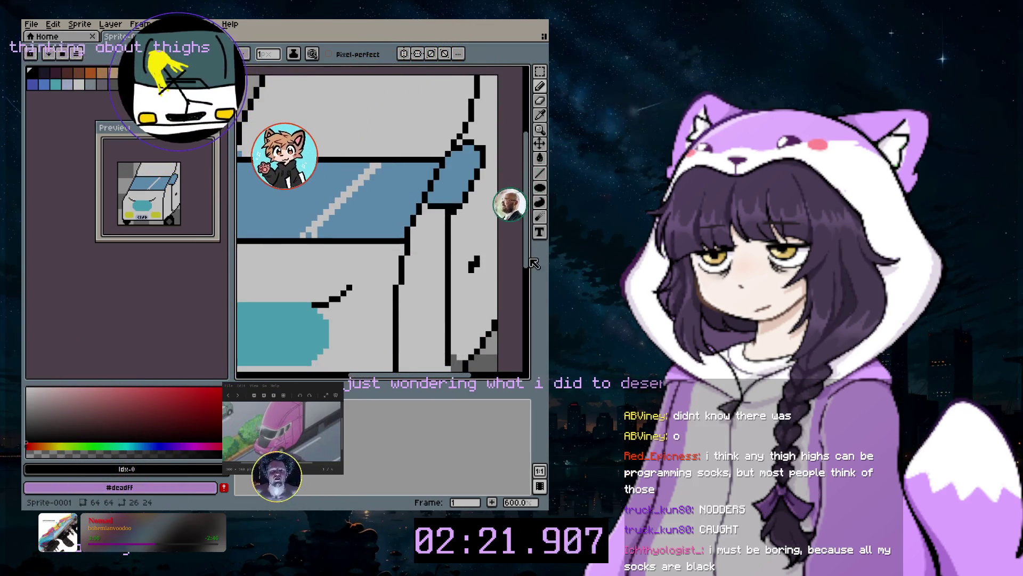
scroll(531, 292, down, 2)
click(543, 114)
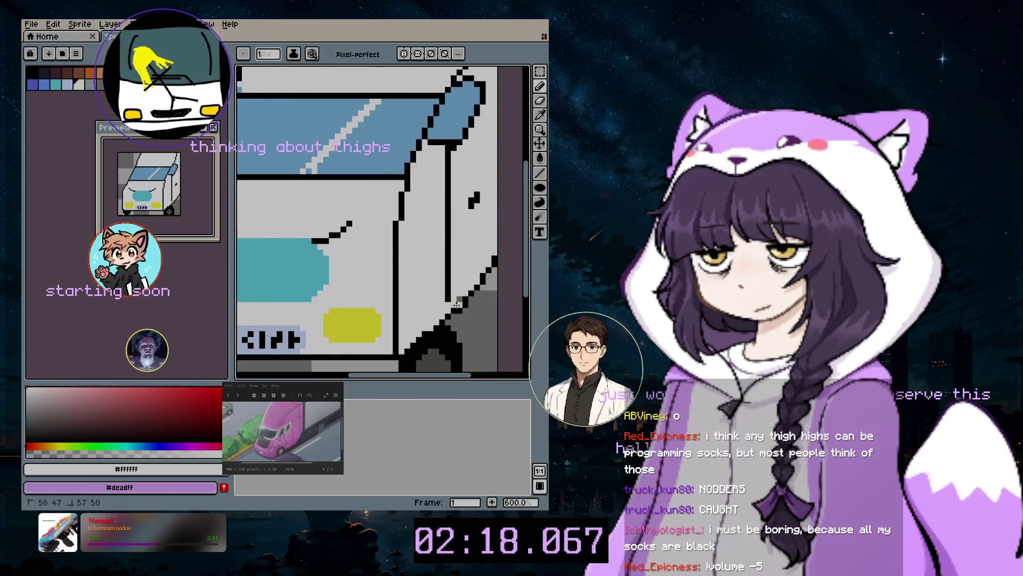
scroll(527, 265, down, 1)
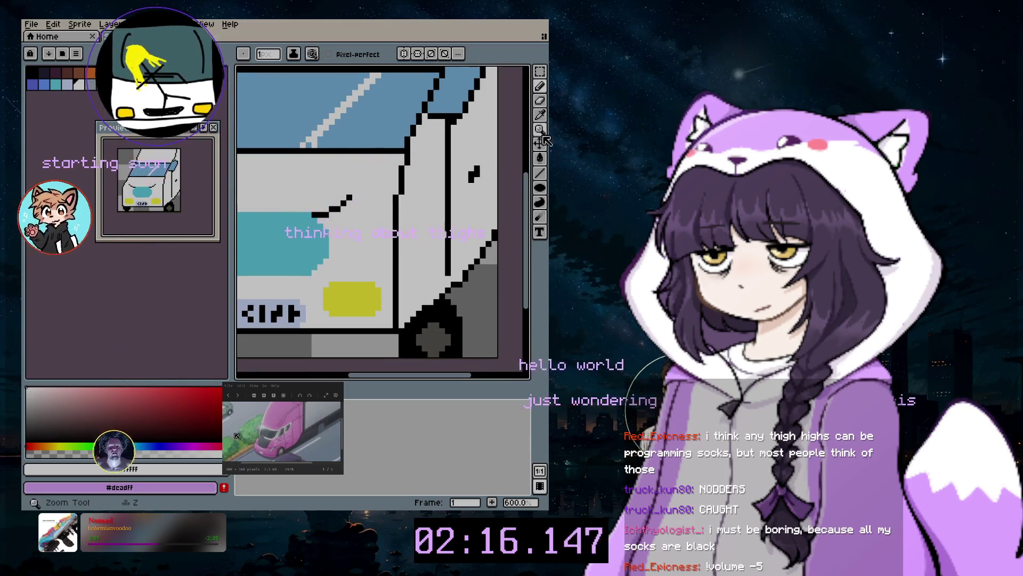
click(449, 142)
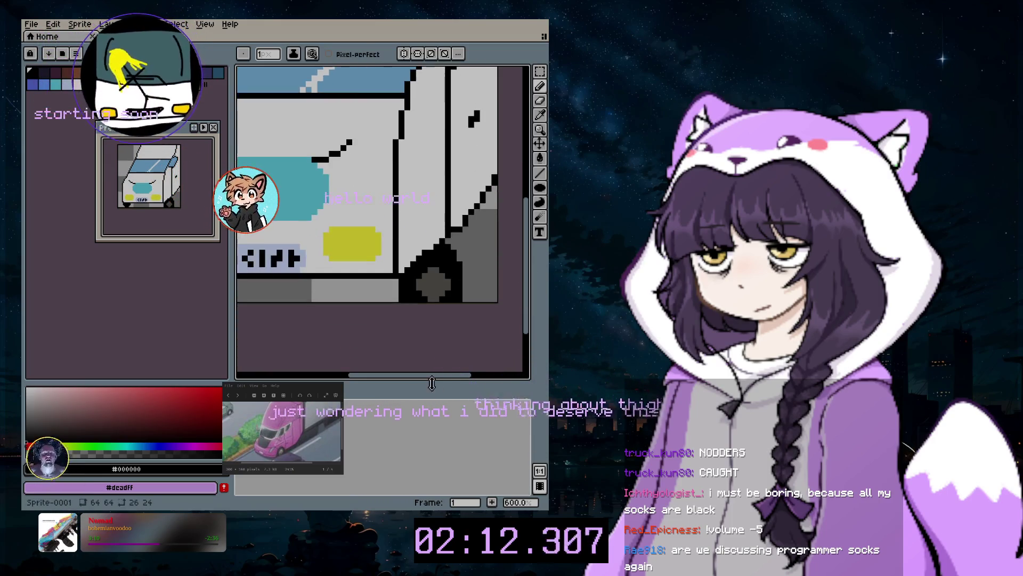
scroll(404, 281, down, 2)
scroll(404, 281, up, 2)
Undo the stray black loop near the right edge and set the Pencil to black
scroll(403, 281, down, 4)
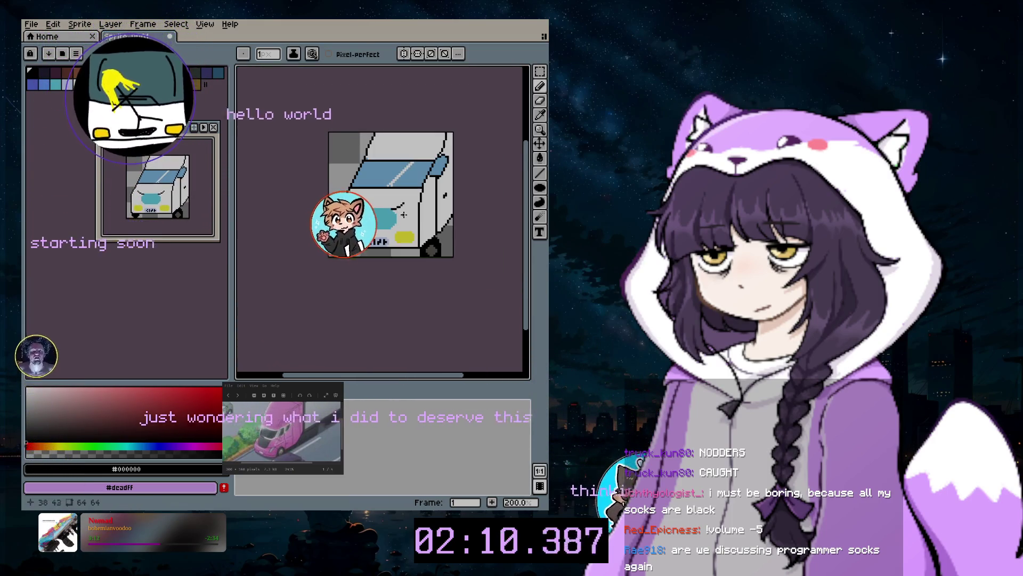
scroll(404, 203, up, 1)
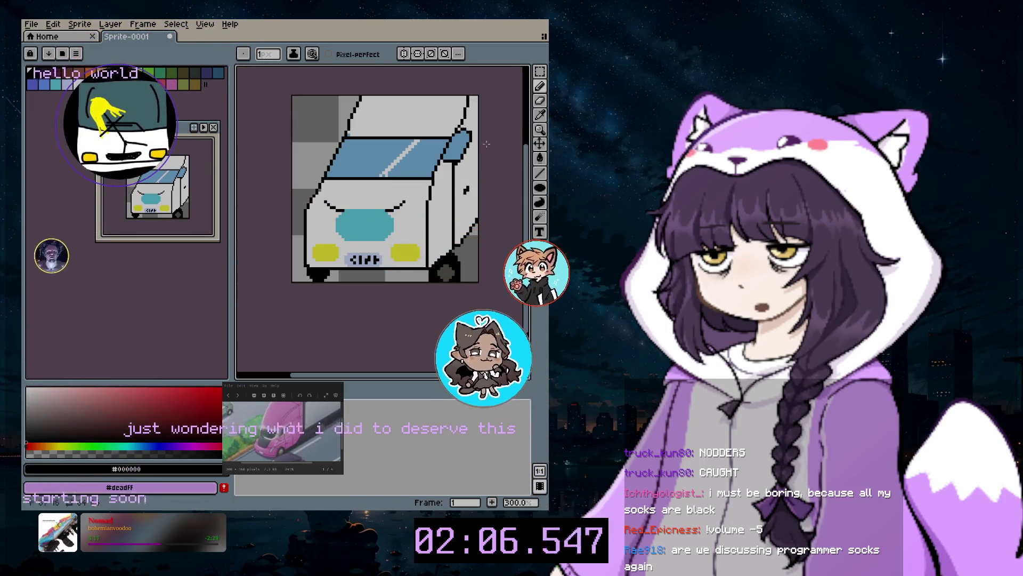
click(540, 86)
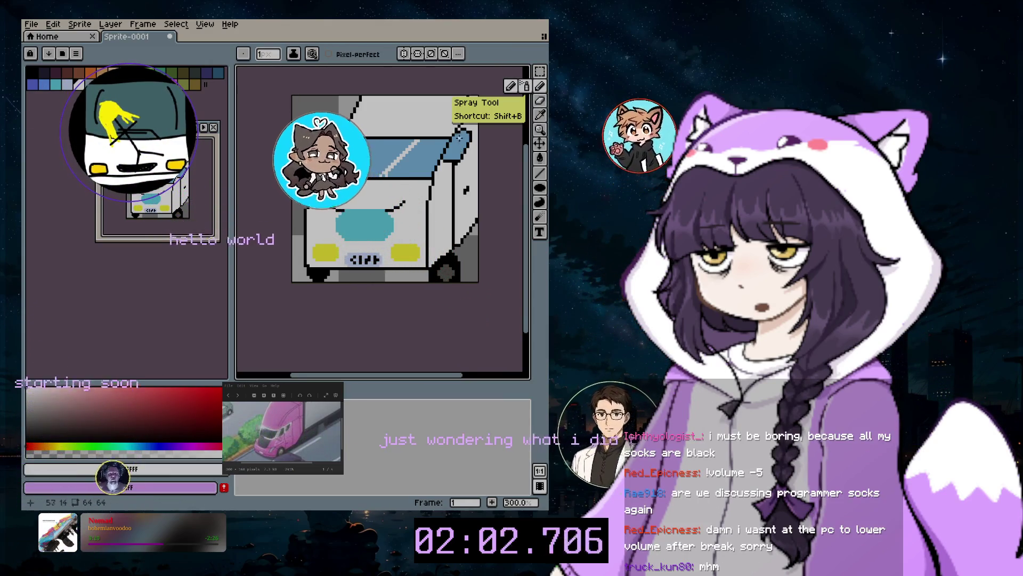
scroll(459, 138, up, 2)
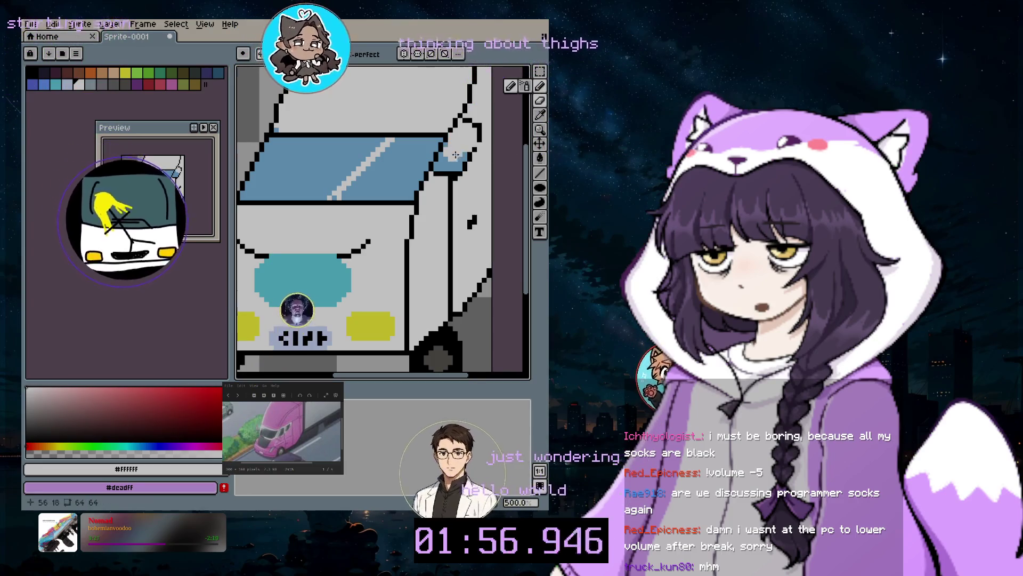
key(b)
key(ctrl+z)
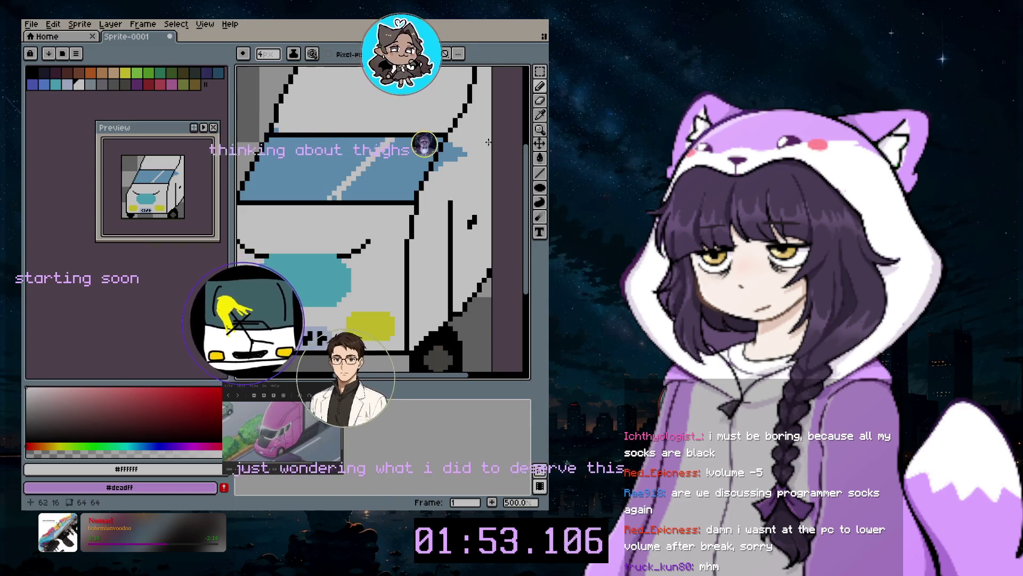
mouse_move(540, 88)
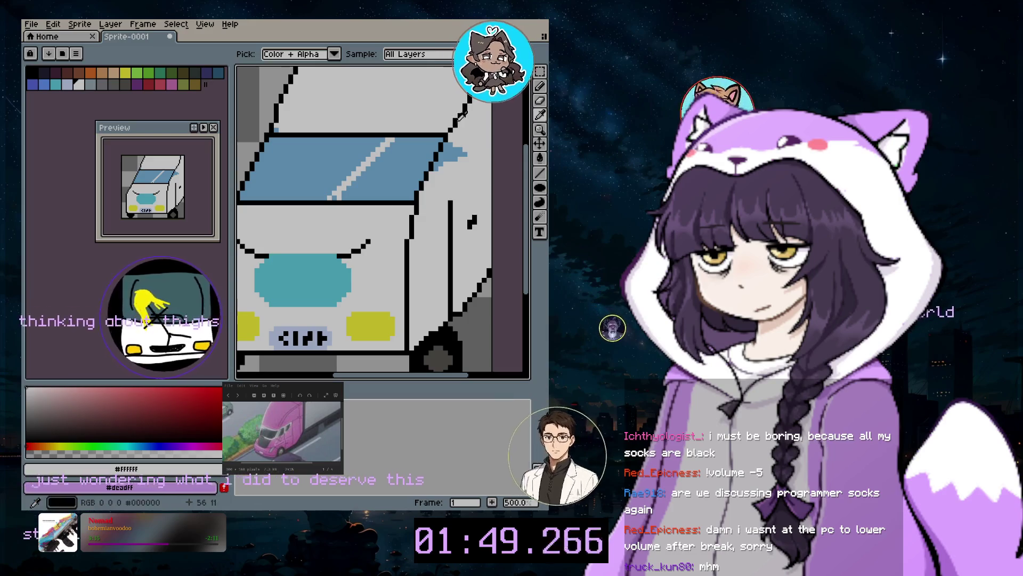
key(b)
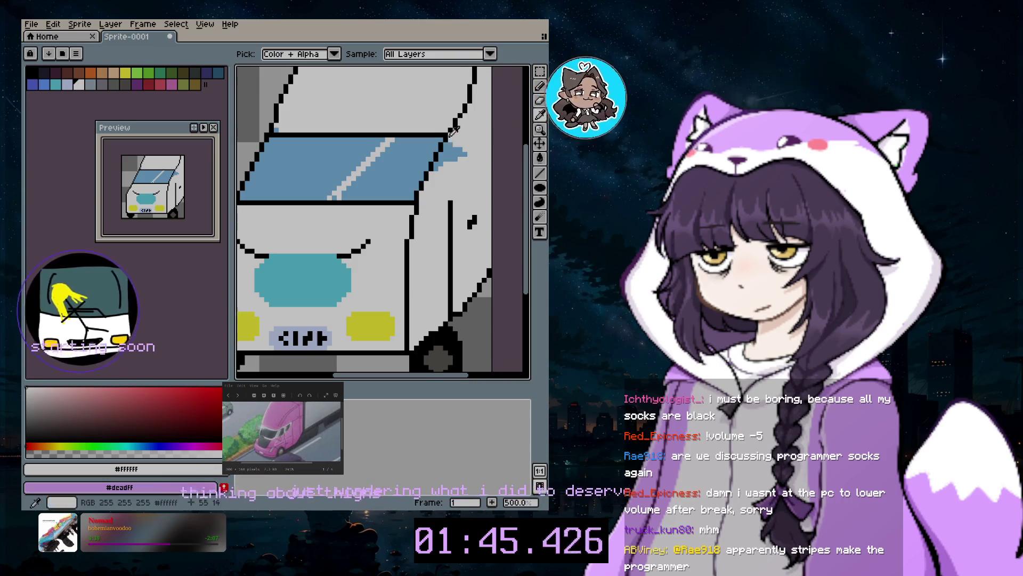
click(30, 71)
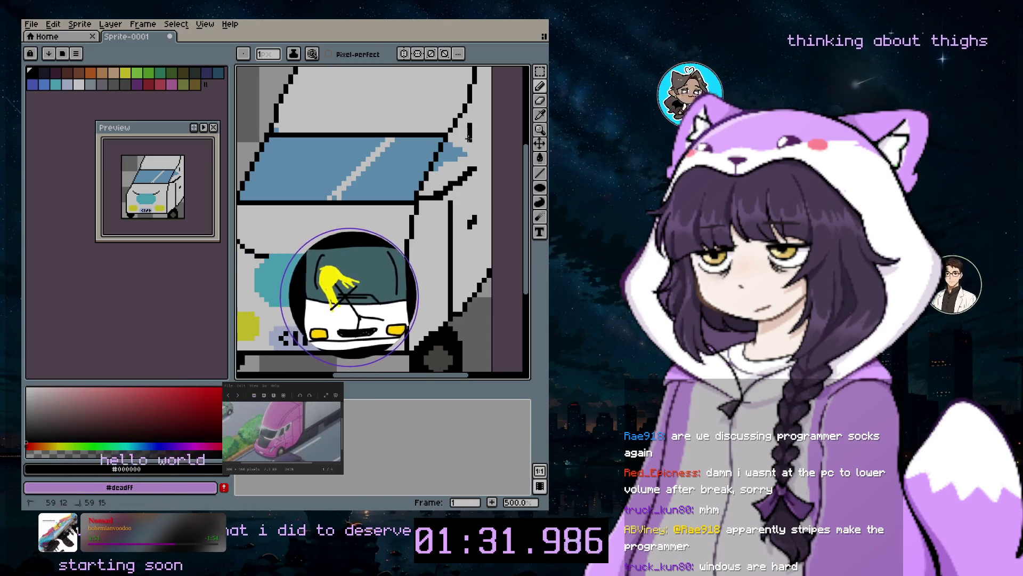
Draw a short black vertical line on the side, then extend the side-window blue with a 2px brush
drag(468, 125, 470, 159)
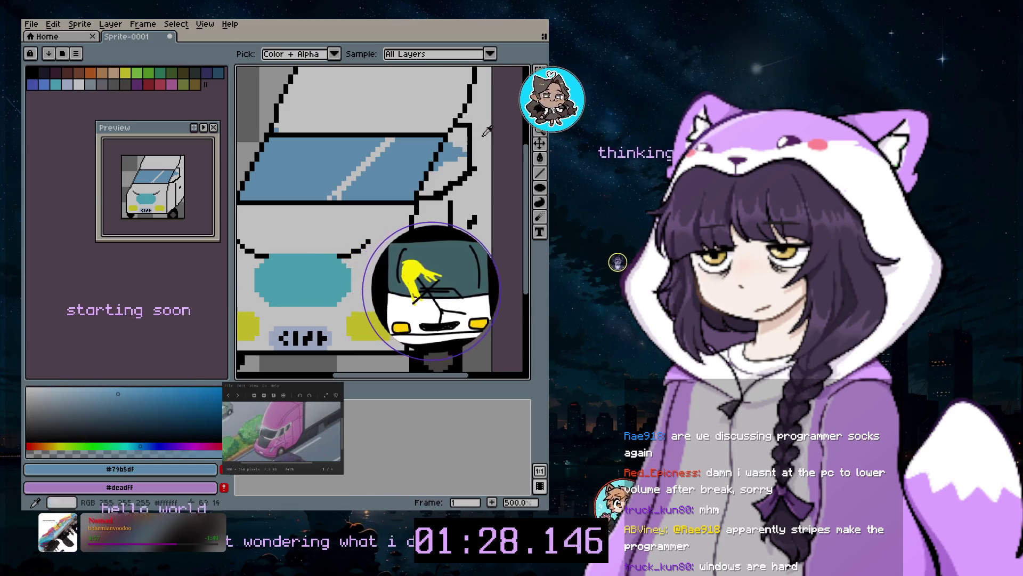
alt+click(458, 140)
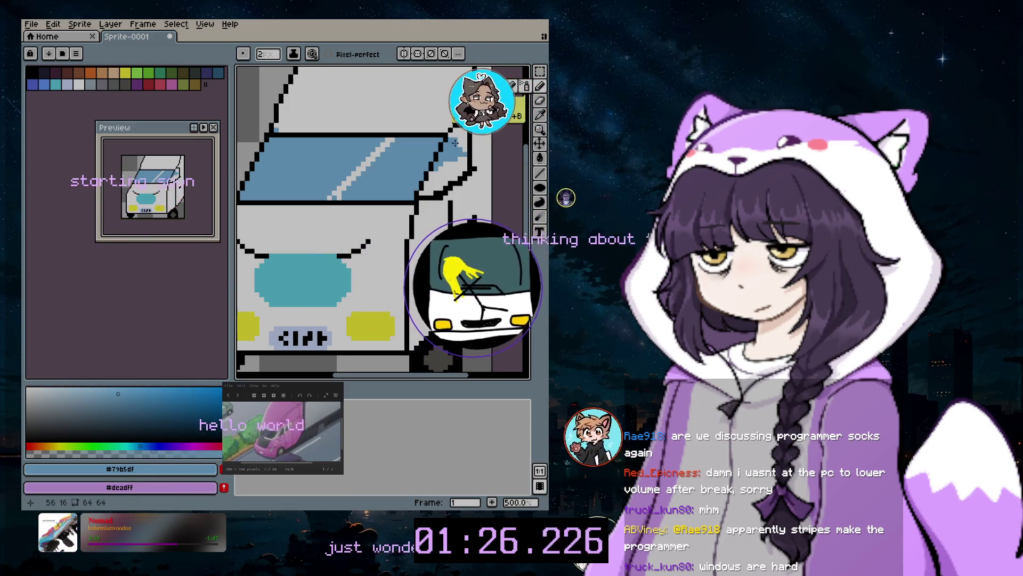
key(plus)
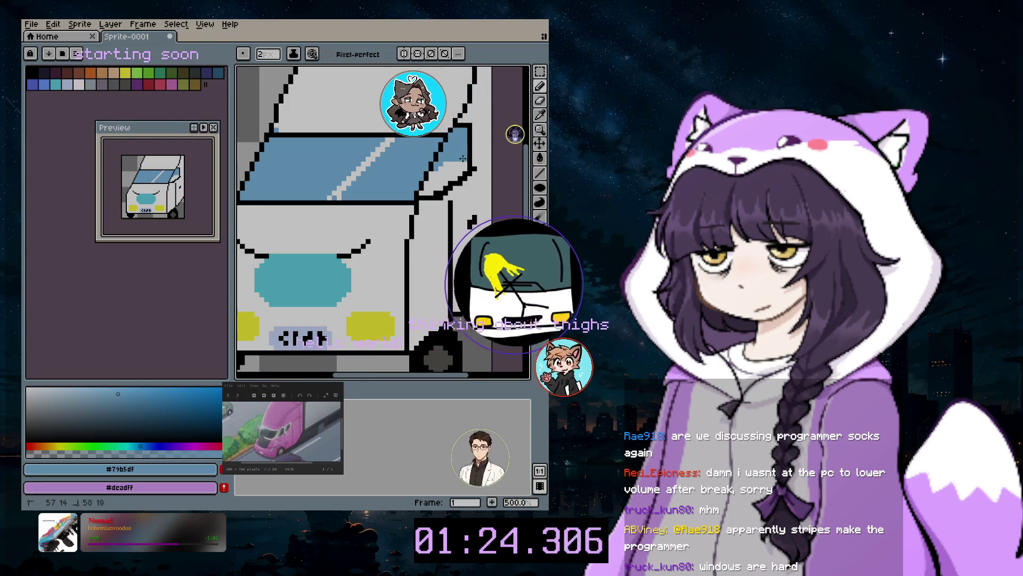
drag(462, 150, 440, 185)
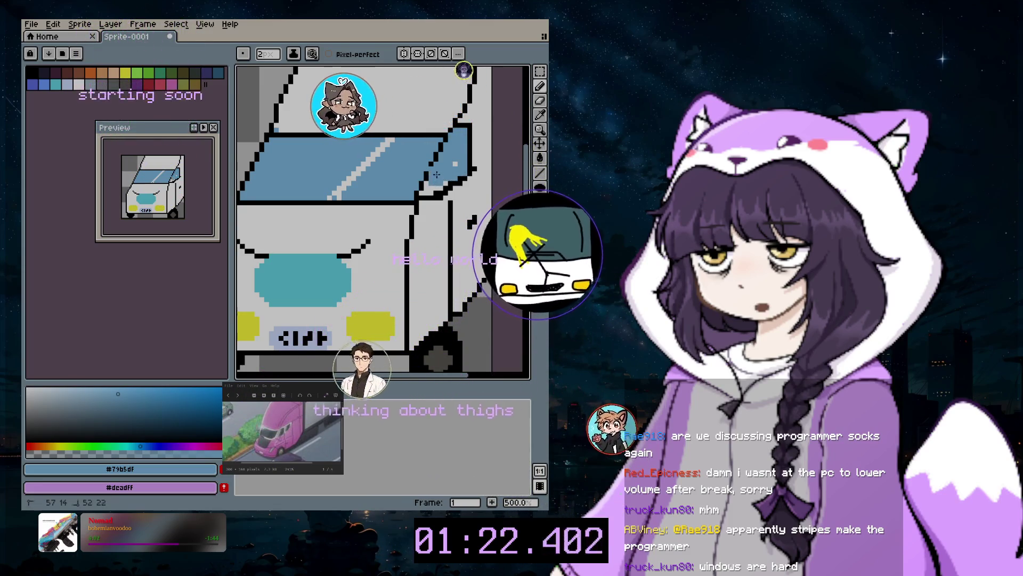
key(minus)
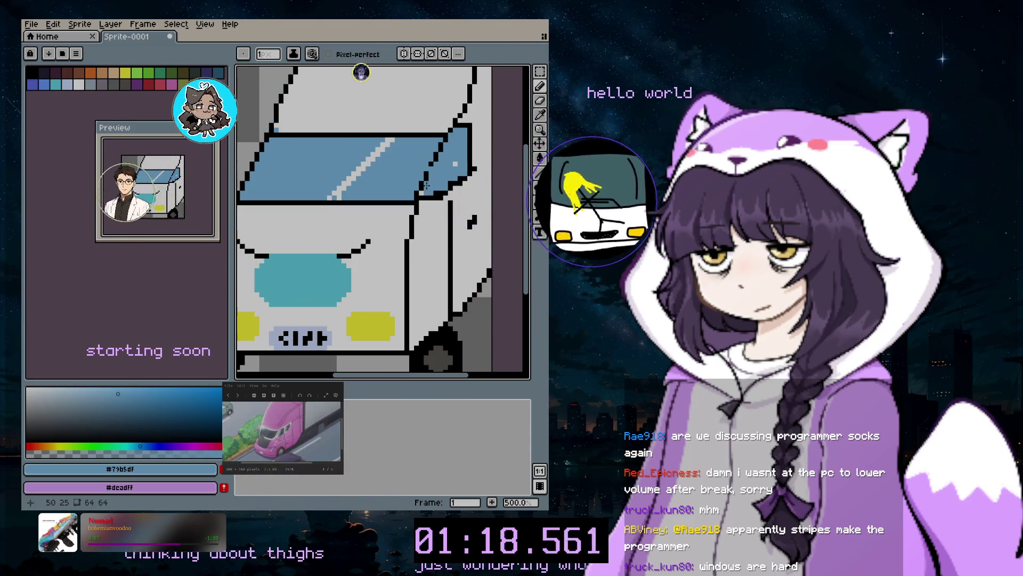
Back at 1px, sample black and white to tidy the outline at the windshield's top corner
click(540, 115)
click(515, 80)
click(539, 87)
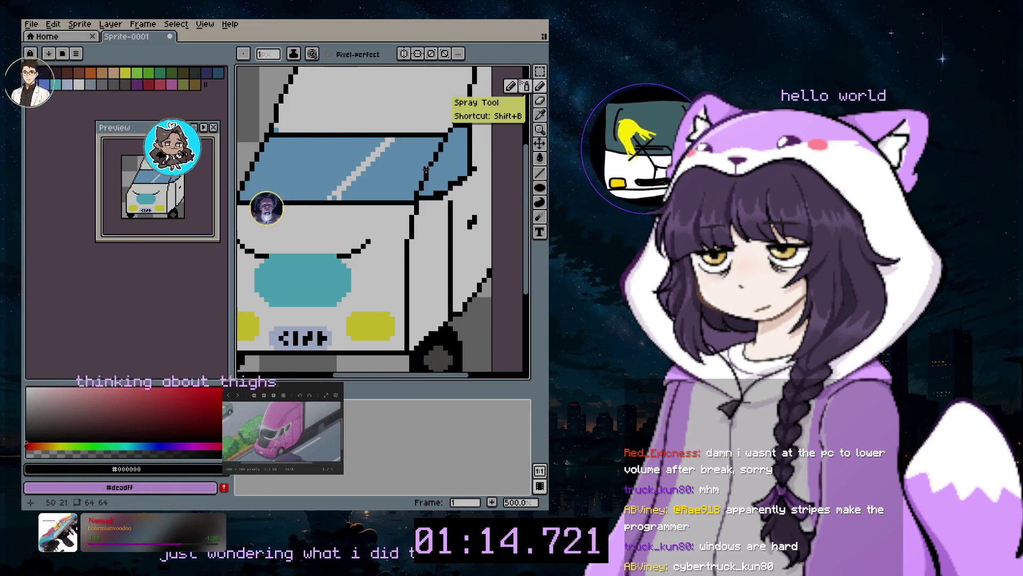
click(540, 115)
click(481, 131)
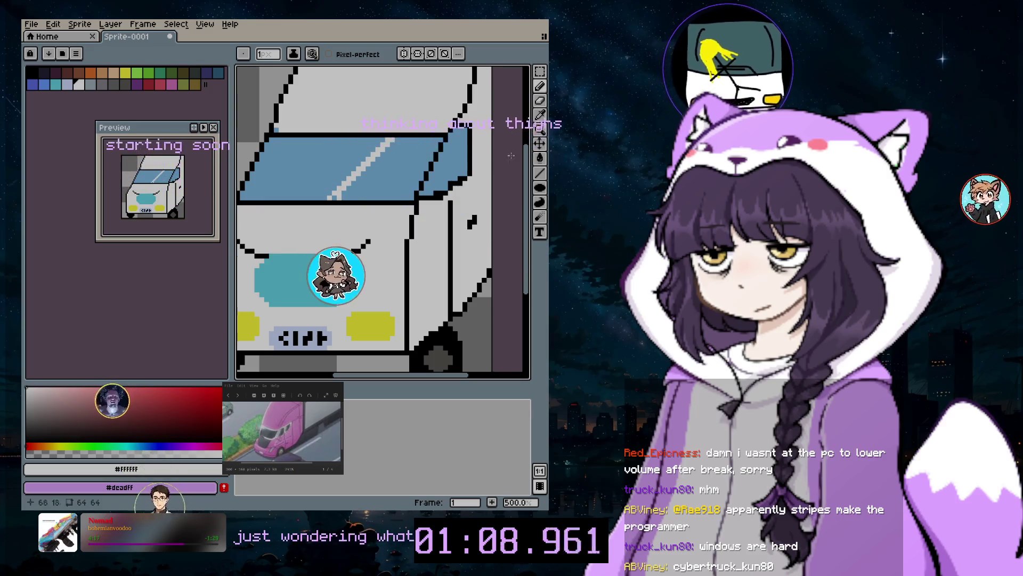
click(540, 114)
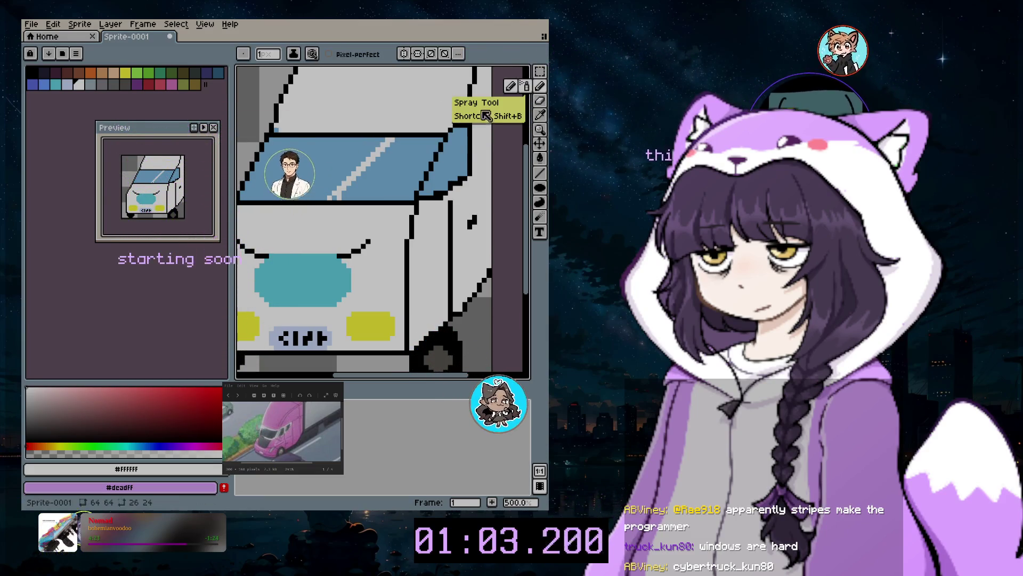
scroll(433, 139, up, 4)
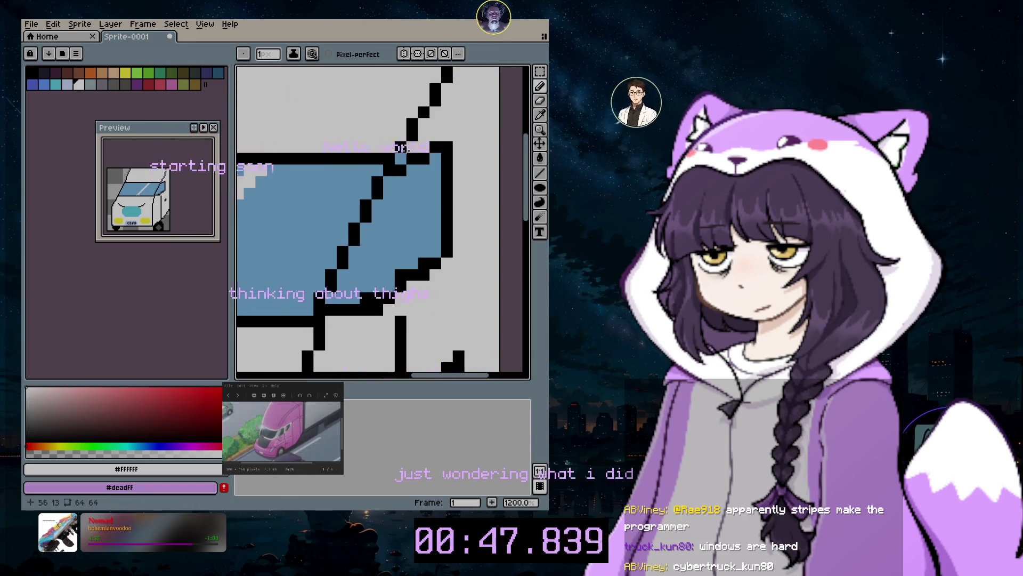
scroll(433, 150, down, 2)
scroll(478, 214, down, 3)
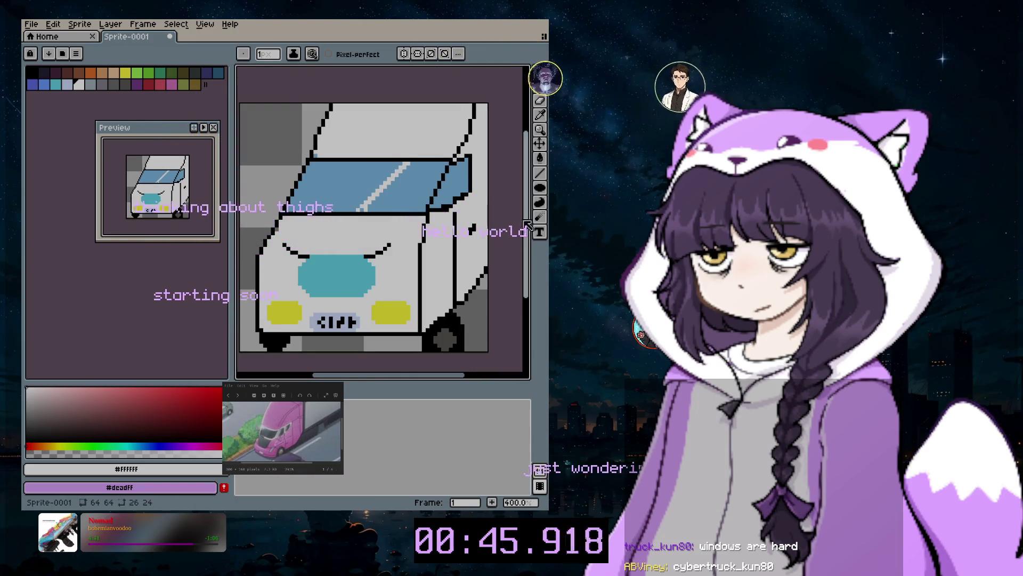
Add a new empty layer, Layer 3, to the van sprite from the Layer menu
drag(528, 223, 529, 238)
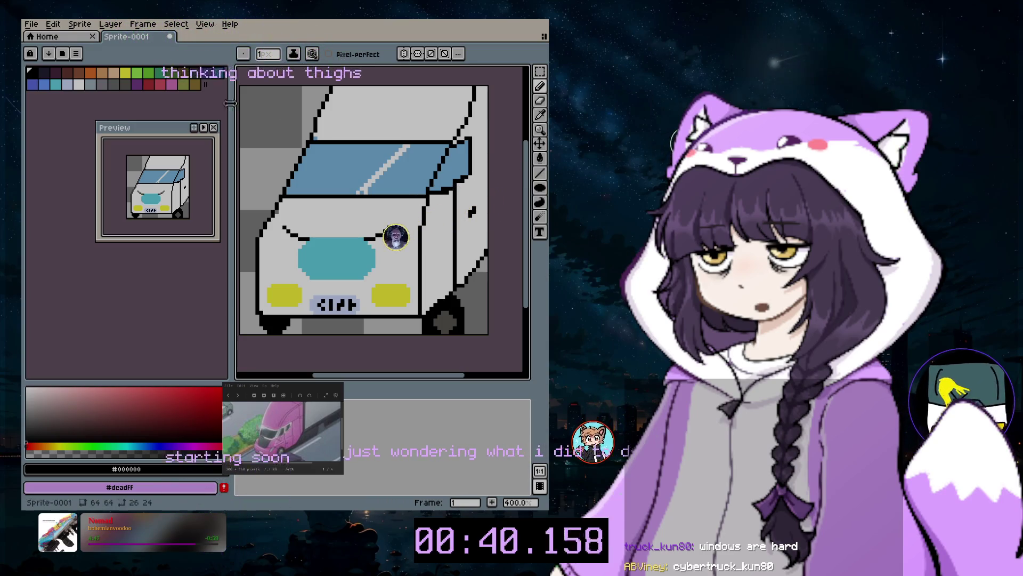
click(109, 25)
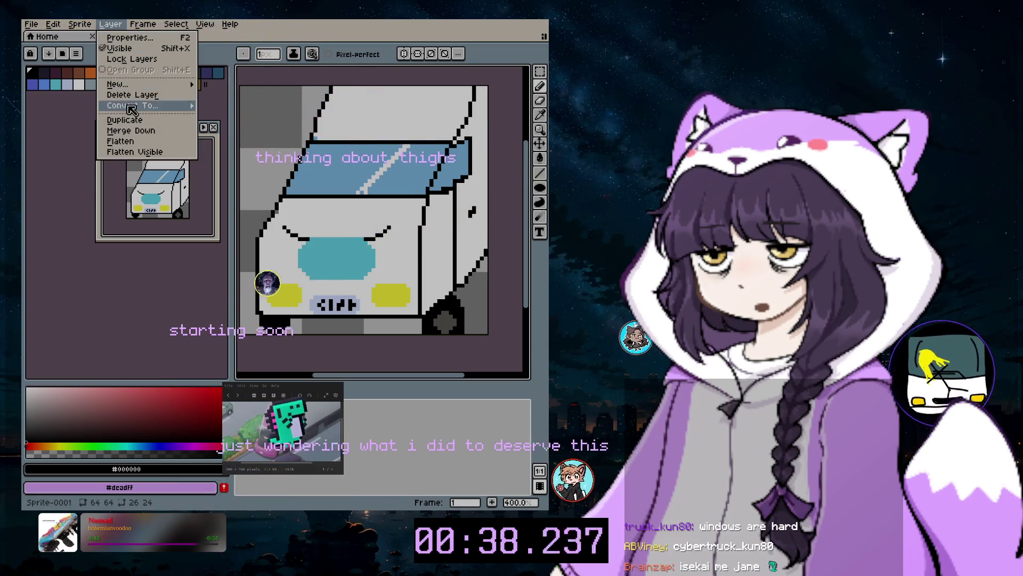
mouse_move(119, 84)
click(172, 86)
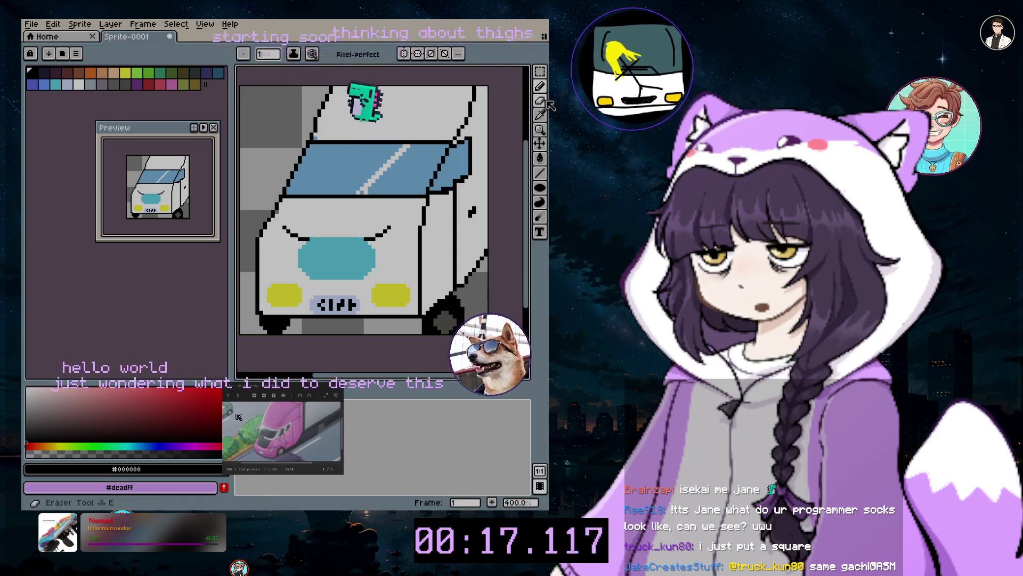
Erase around the truck's right wheel area, then return to the pencil
key(e)
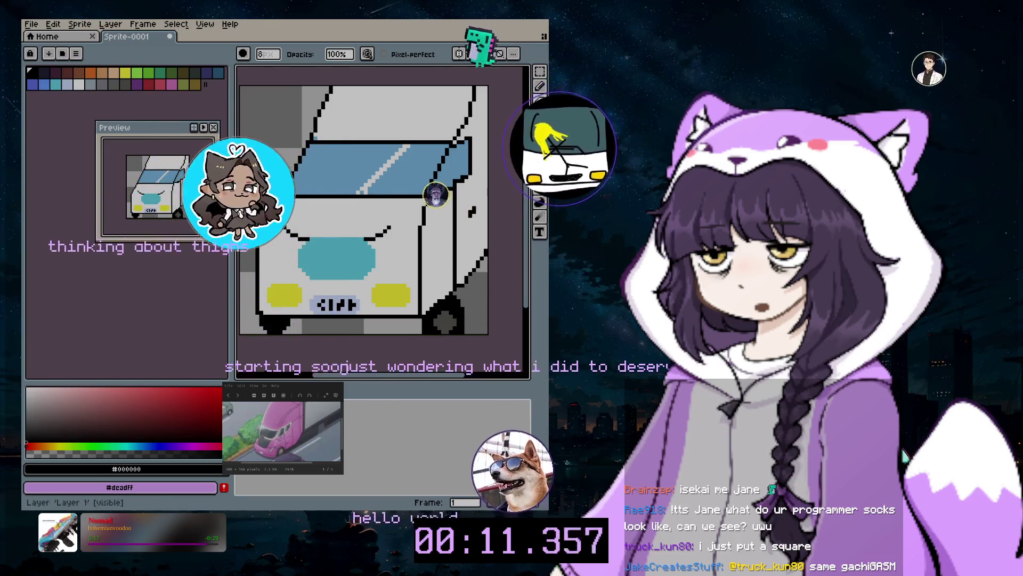
drag(449, 334, 429, 337)
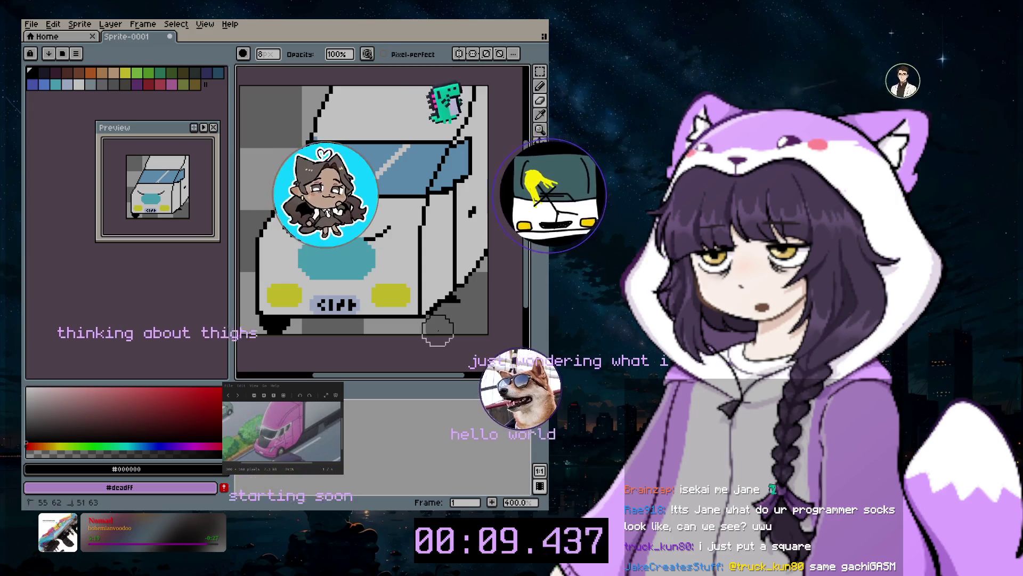
click(541, 115)
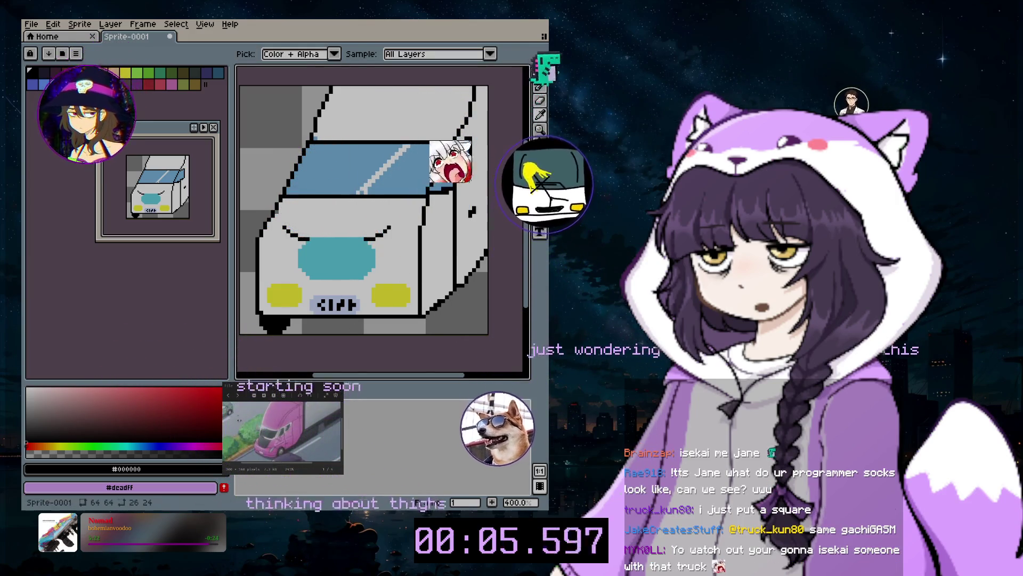
click(540, 85)
Stamp a 12-pixel black wheel at the truck's lower right, then set brush size 8
click(436, 319)
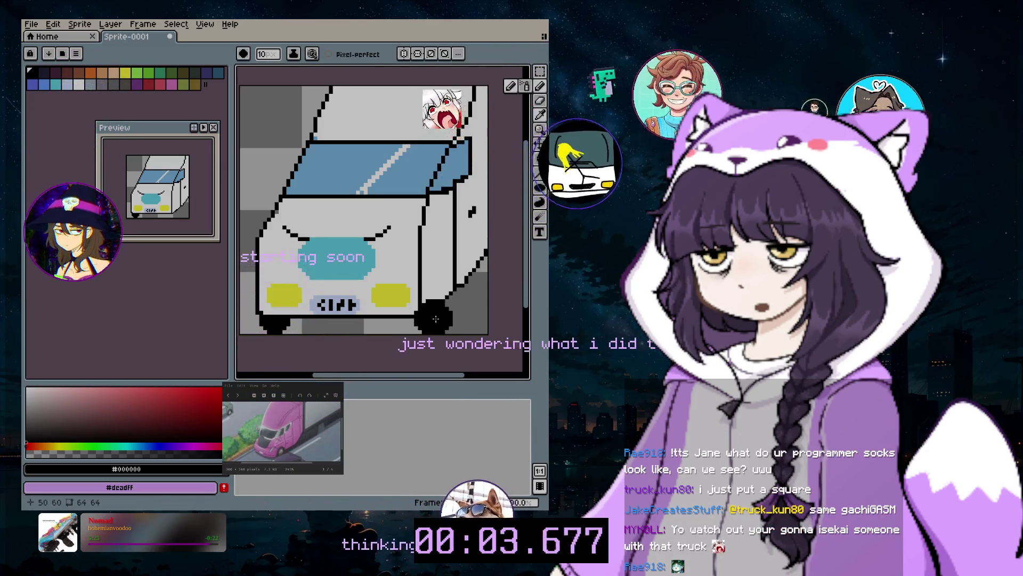
key(ctrl+z)
key(plus)
key(plus)
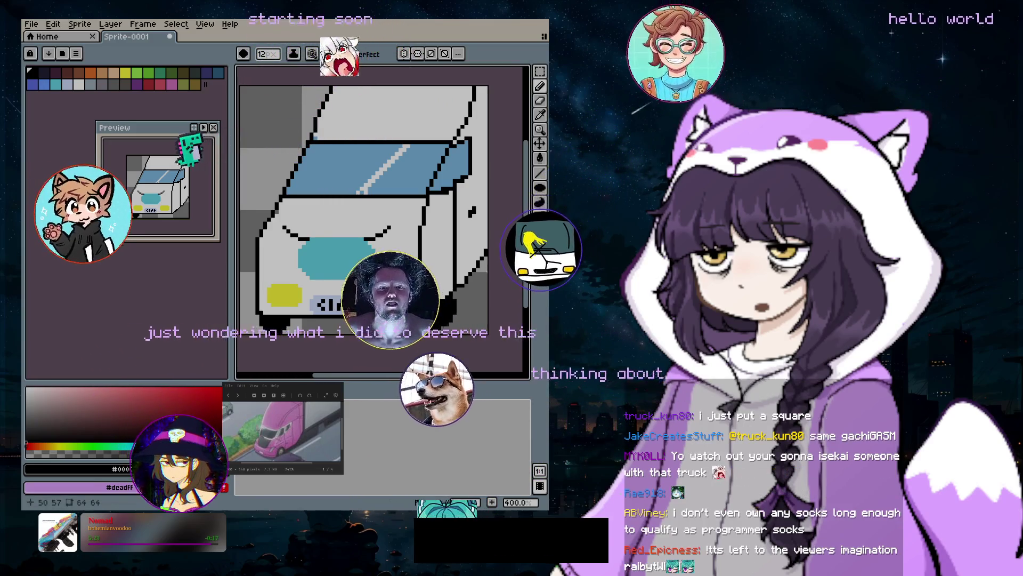
click(435, 308)
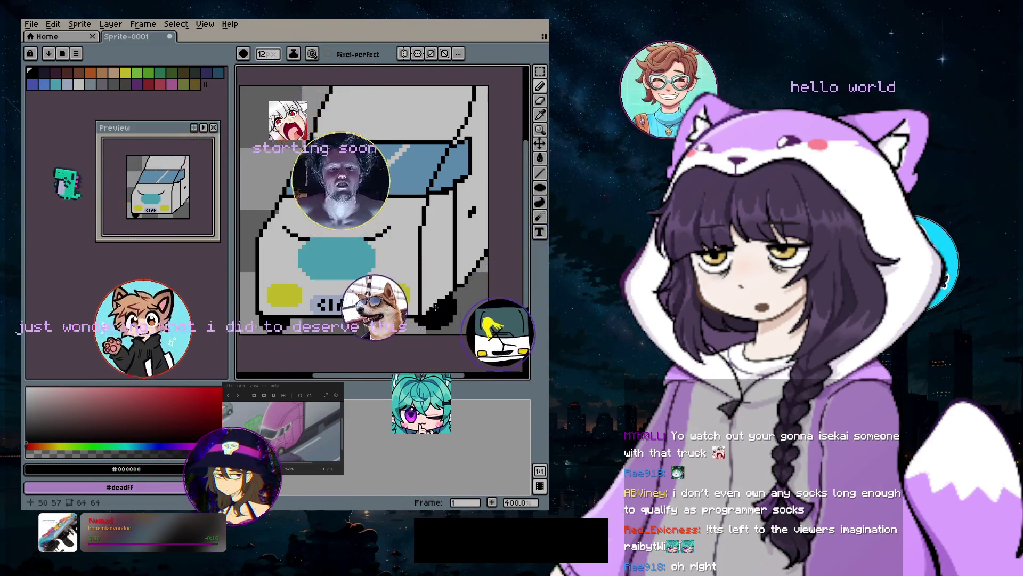
key(minus)
key(minus)
key(minus)
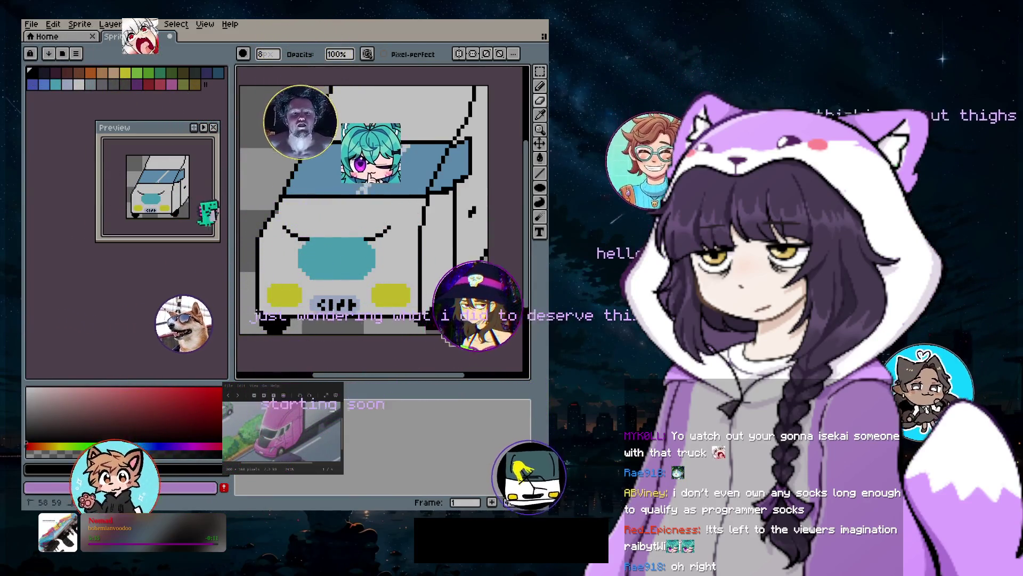
scroll(458, 271, down, 3)
scroll(456, 212, up, 2)
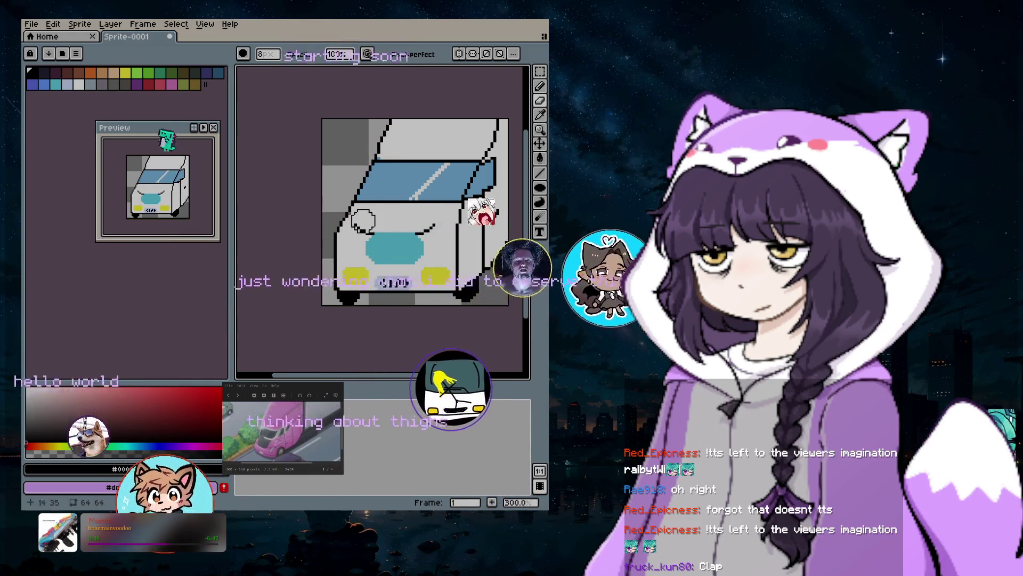
click(30, 24)
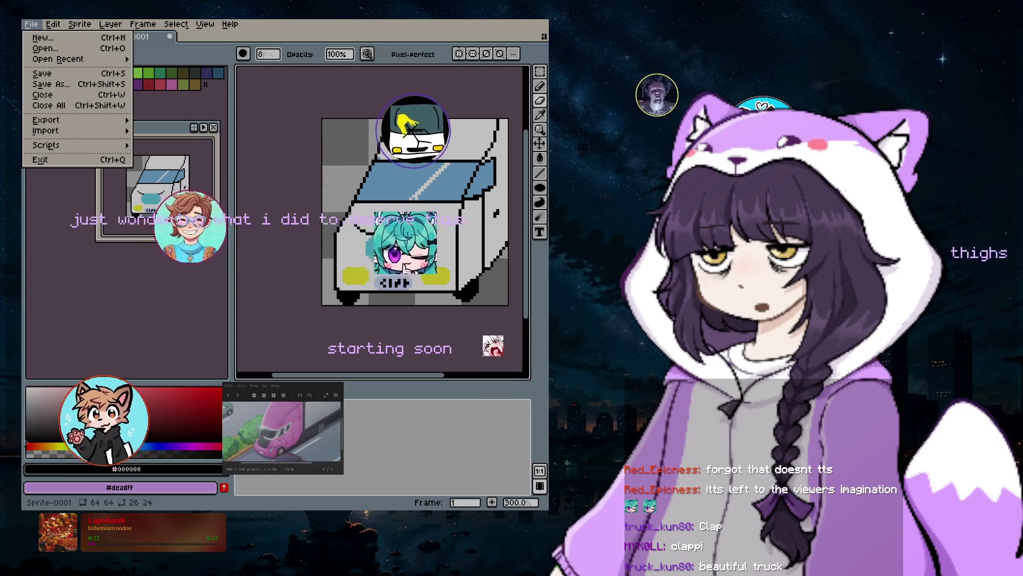
key(Escape)
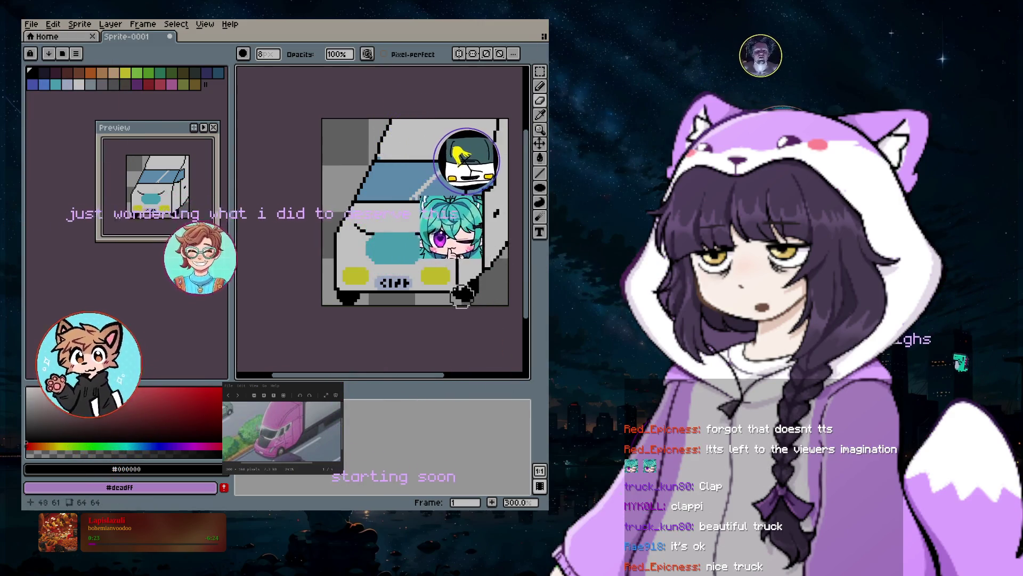
key(i)
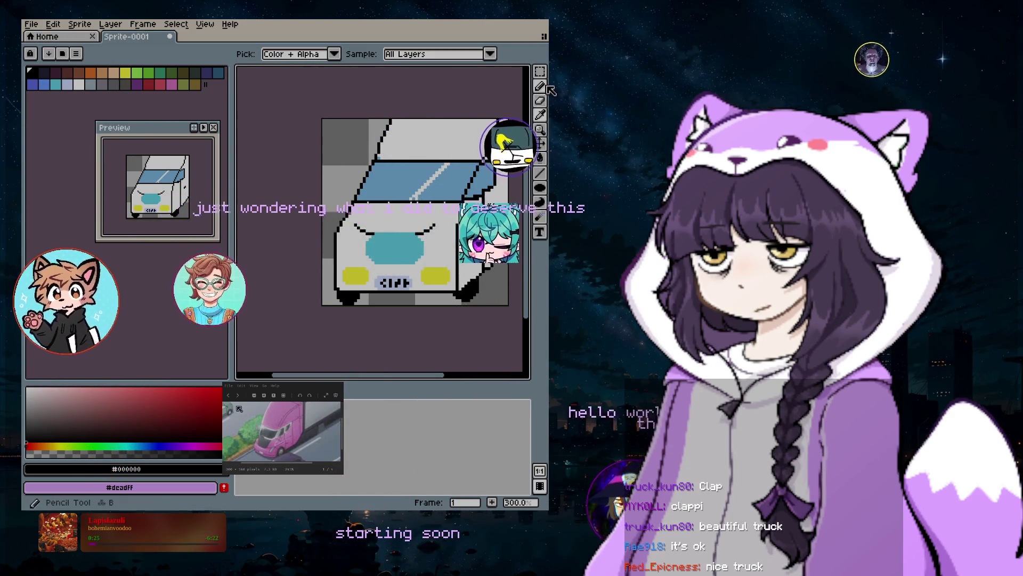
click(546, 86)
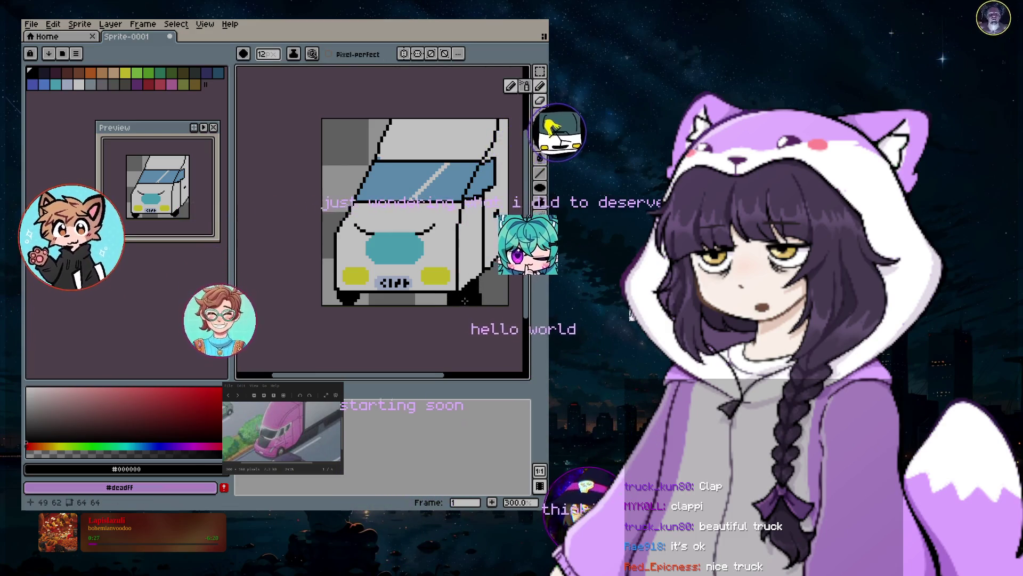
scroll(468, 300, up, 3)
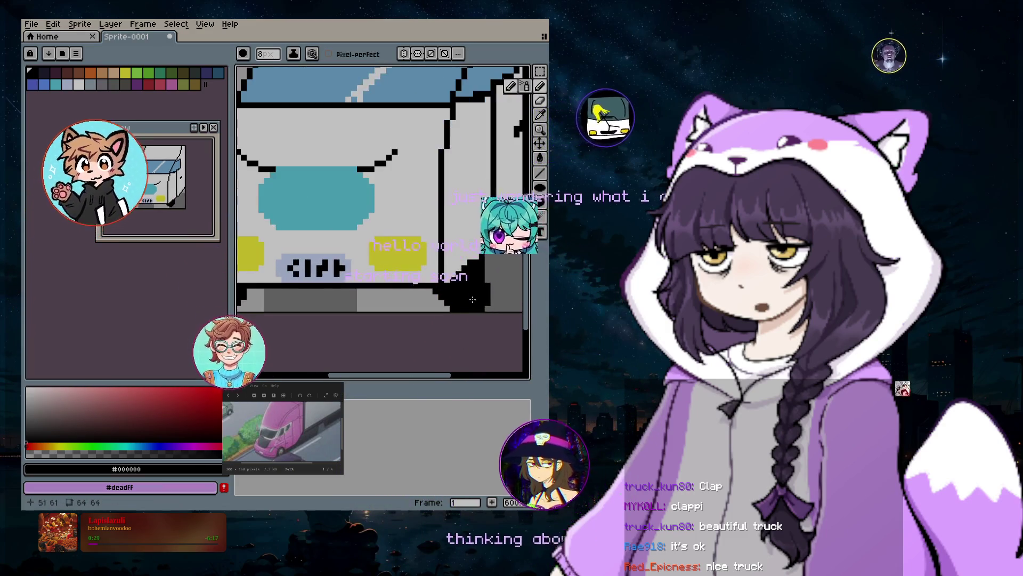
key(minus)
key(minus)
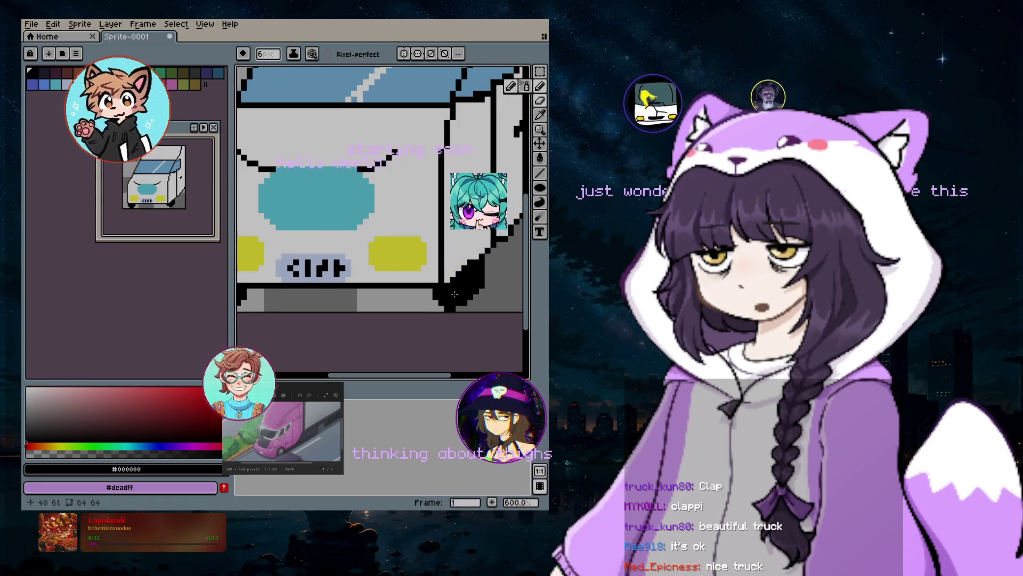
key(minus)
key(minus)
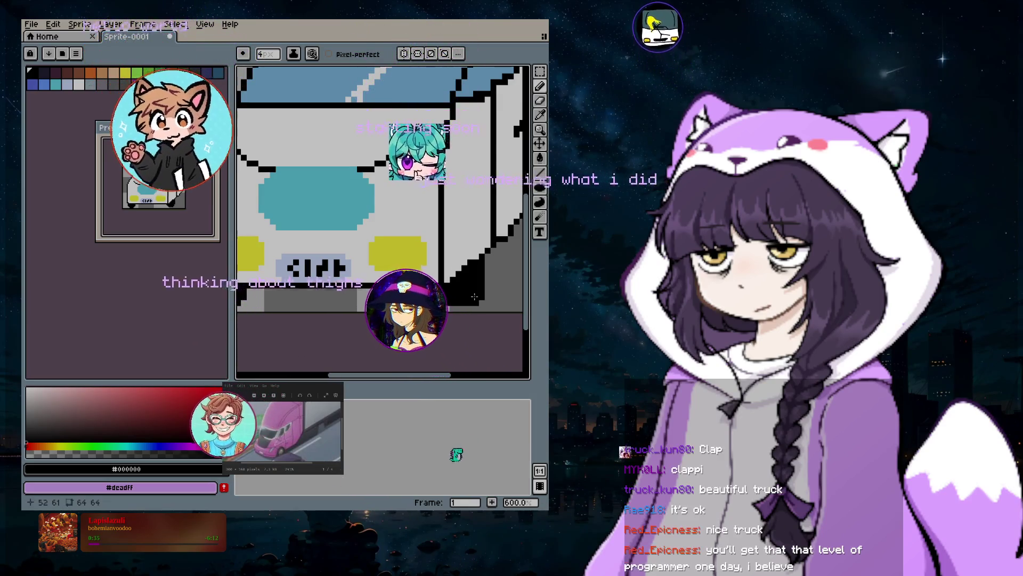
drag(432, 376, 450, 377)
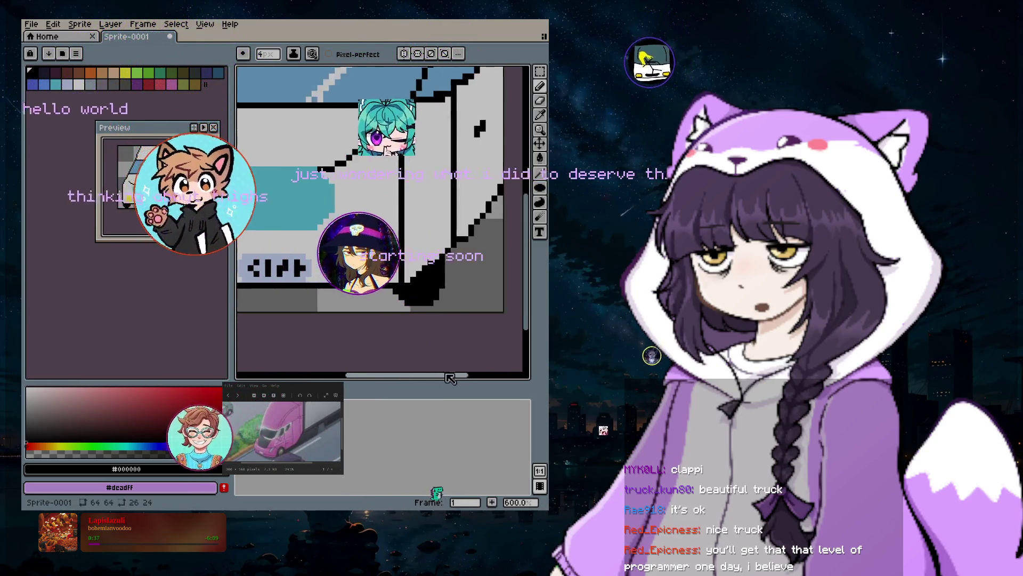
scroll(493, 306, down, 2)
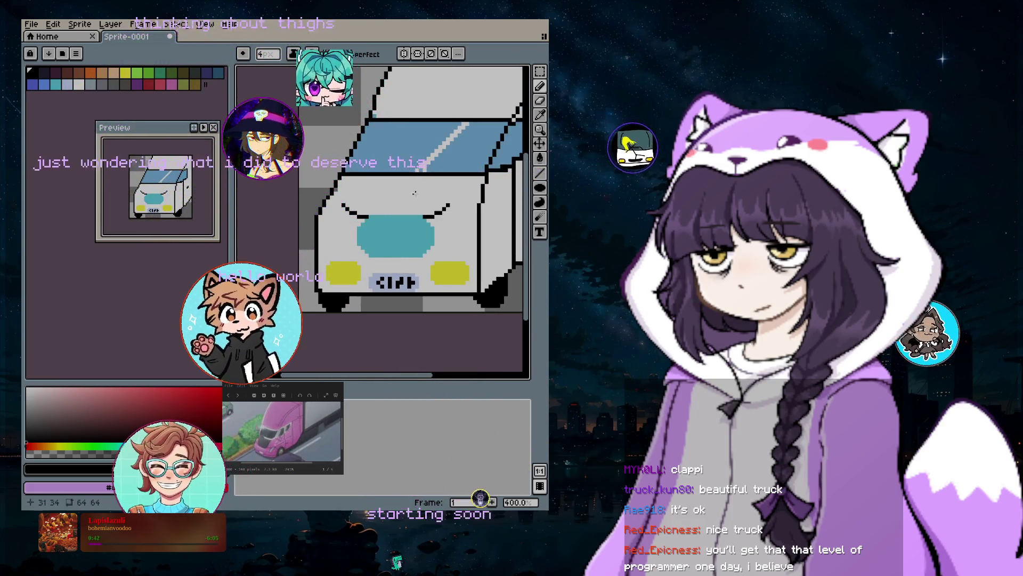
click(30, 24)
Open the save dialog in just-art and start the file name as 'truck-kun_'
click(40, 78)
text(truc)
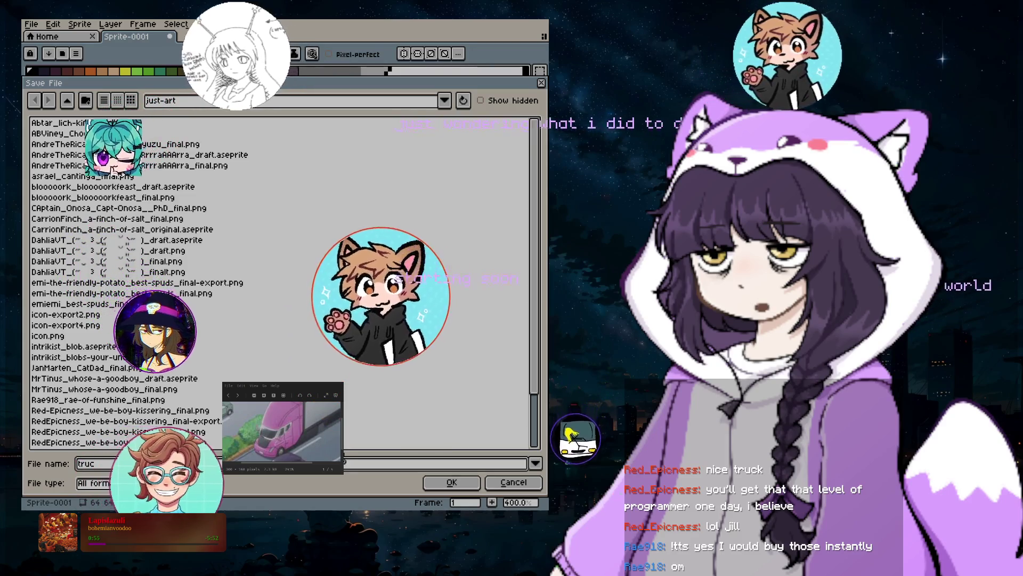
text(k-kun_)
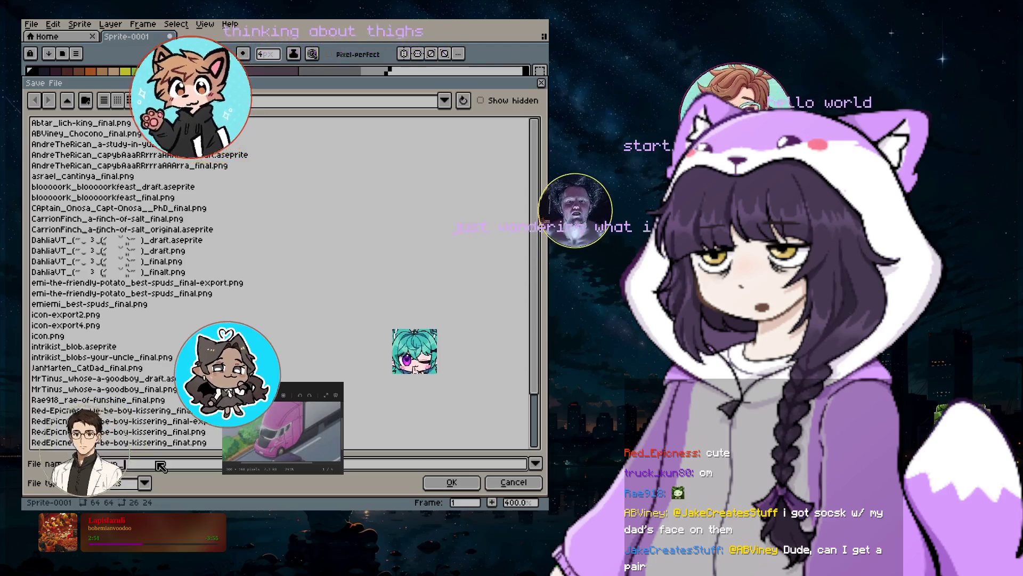
Finish the name truck-kun_ise-thigh_draft, choose the aseprite file type, and save
text(ise-thig)
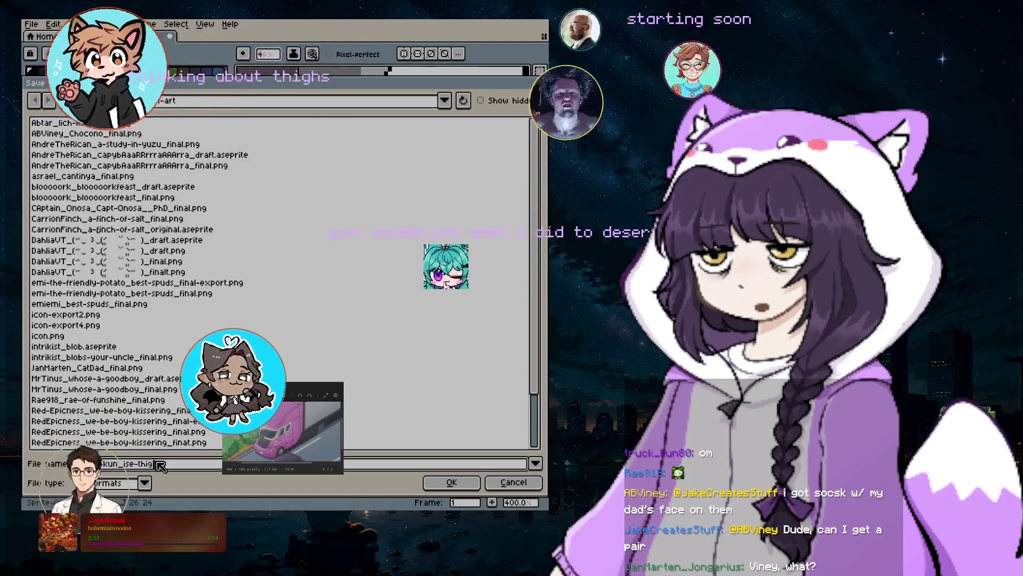
text(h_draft)
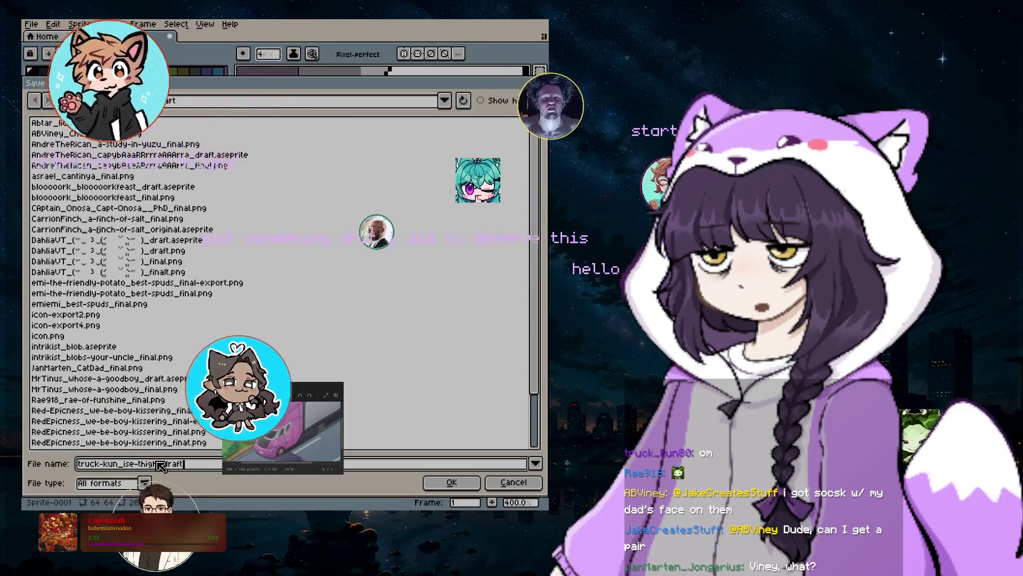
text(.)
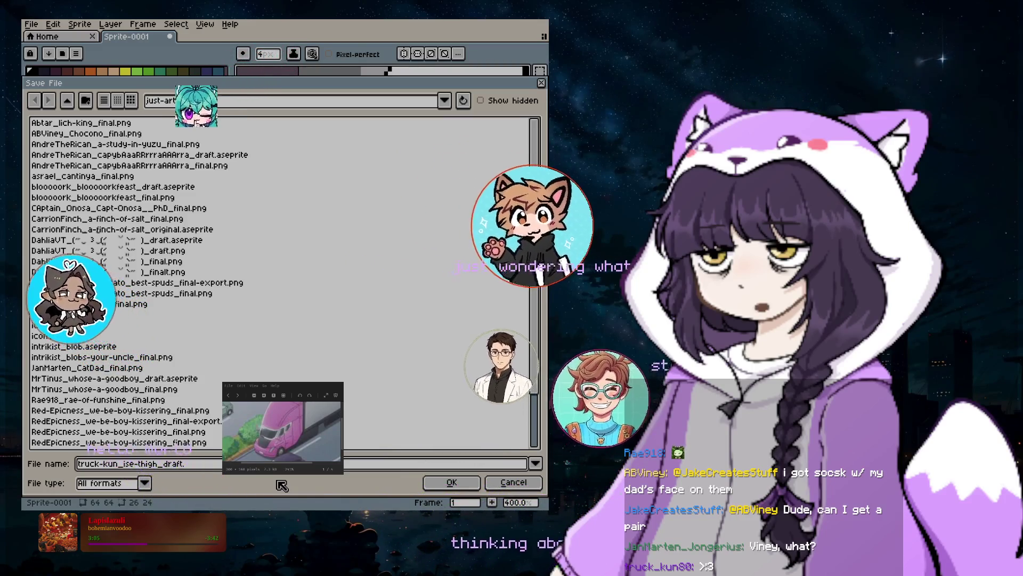
key(BackSpace)
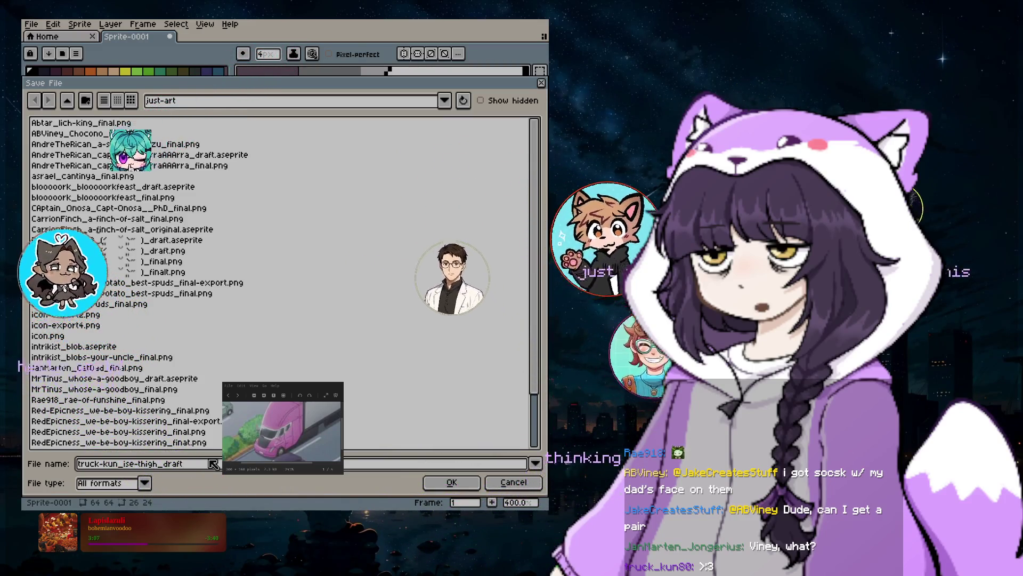
click(145, 483)
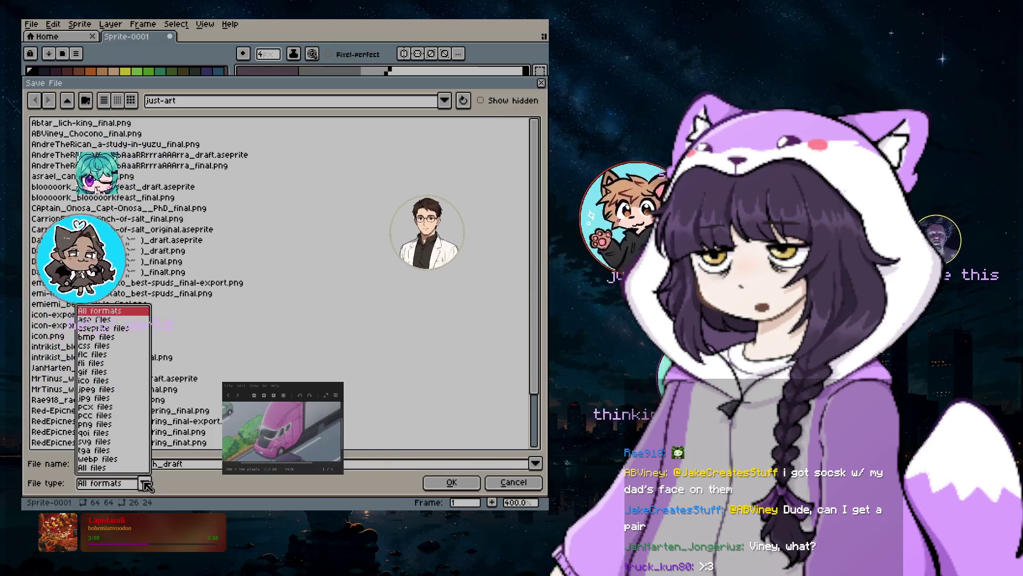
click(104, 328)
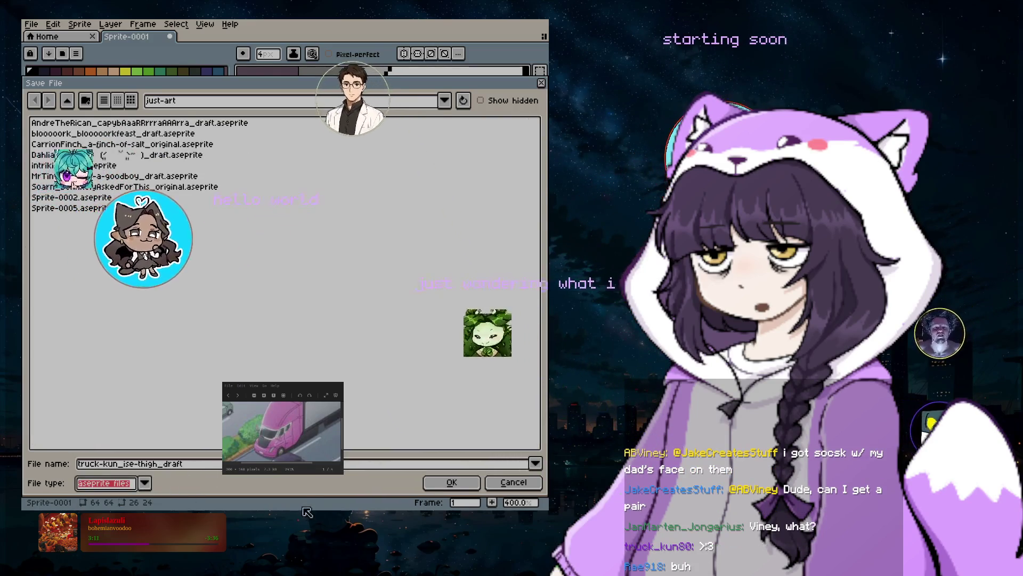
click(460, 482)
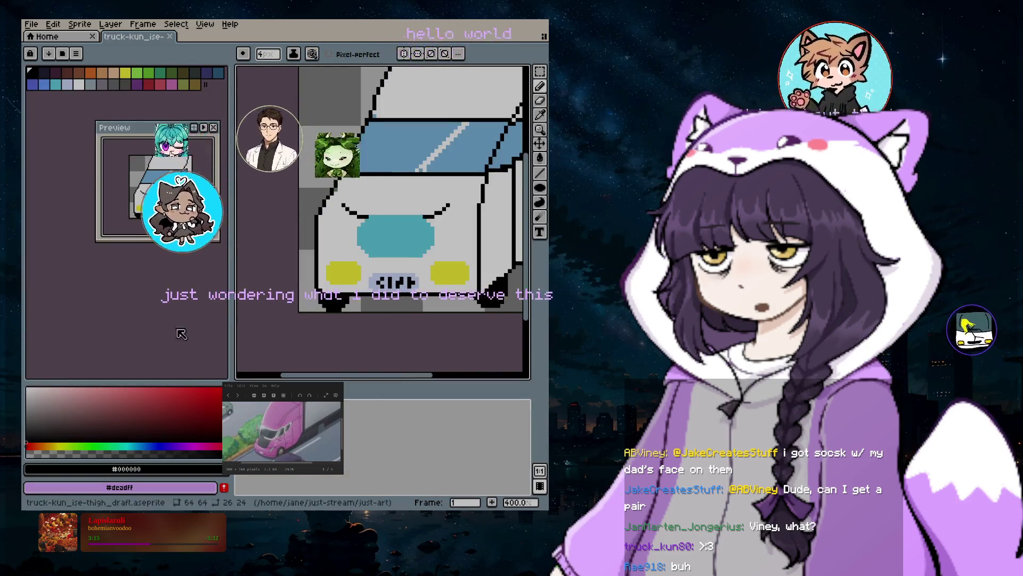
Save a PNG copy of the truck named truck-kun_ise-thigh_final.png
click(32, 24)
click(46, 80)
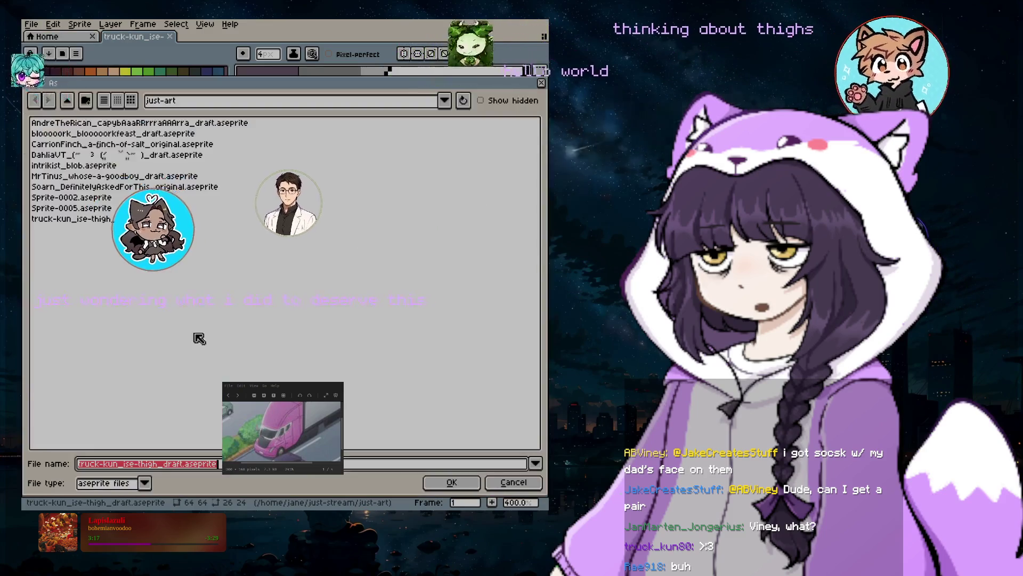
click(111, 484)
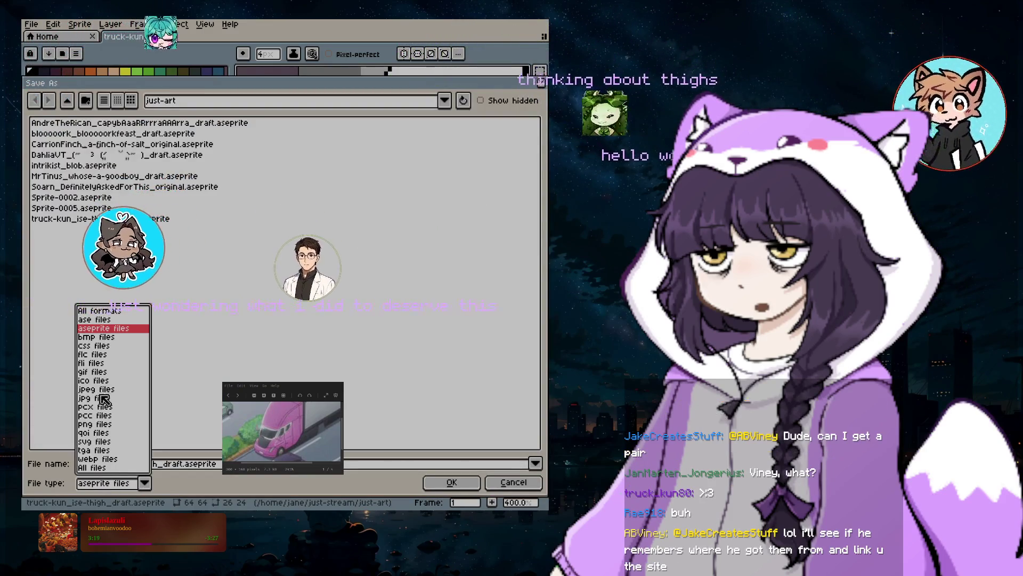
click(95, 424)
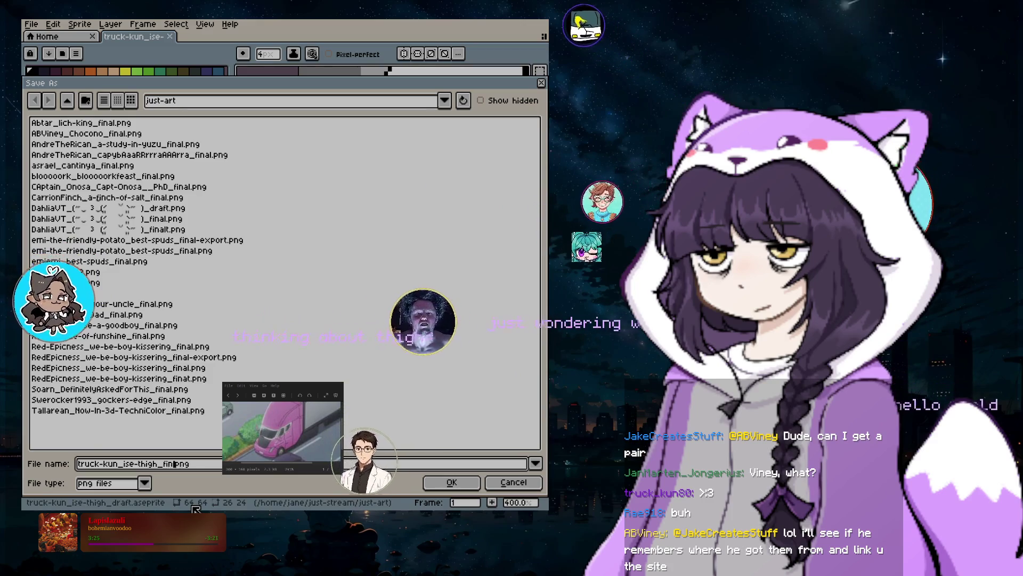
text(al)
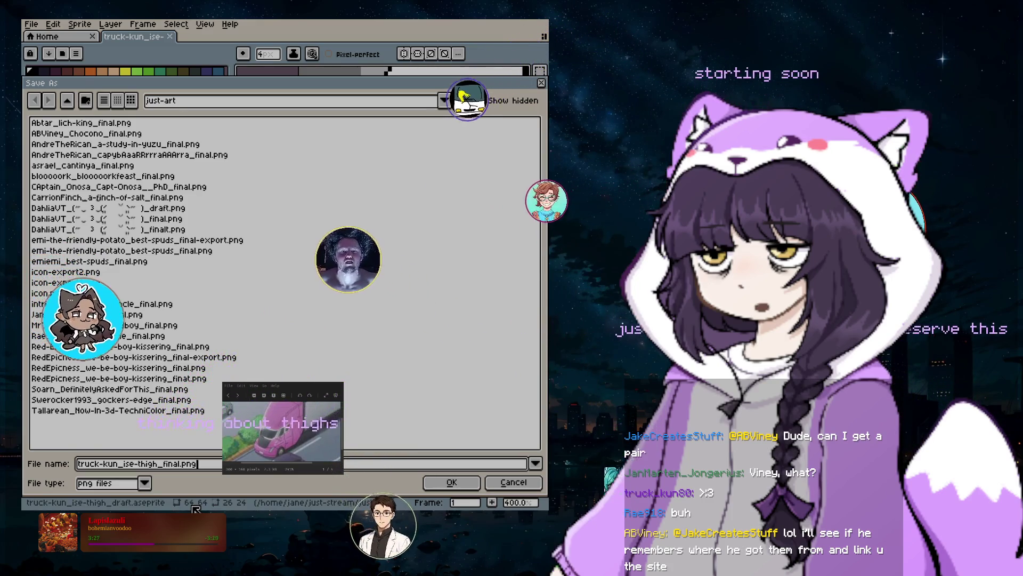
key(Return)
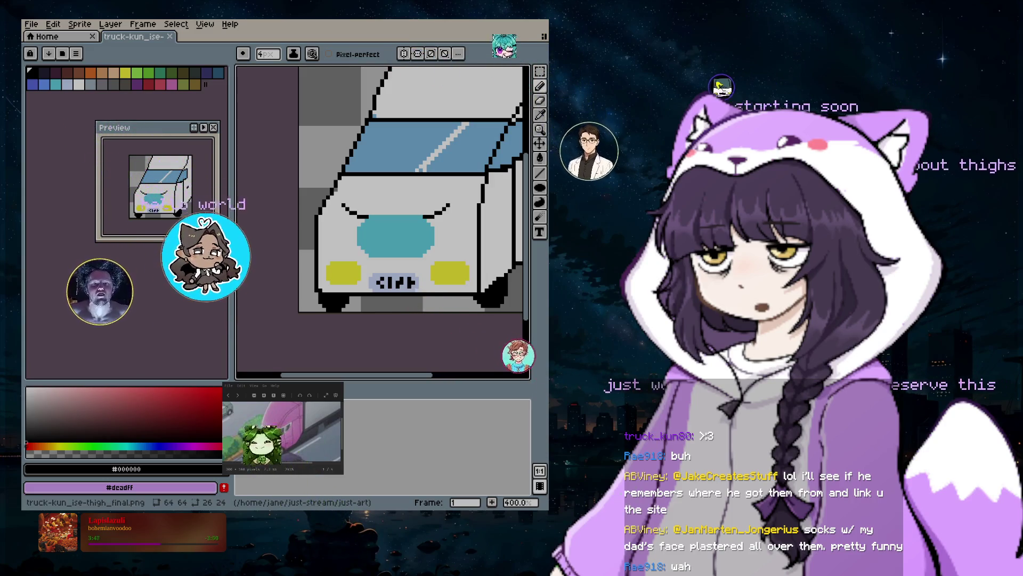
Reopen Save As, prefilled with truck-kun_ise-thigh_final.png in just-art
click(32, 25)
click(53, 84)
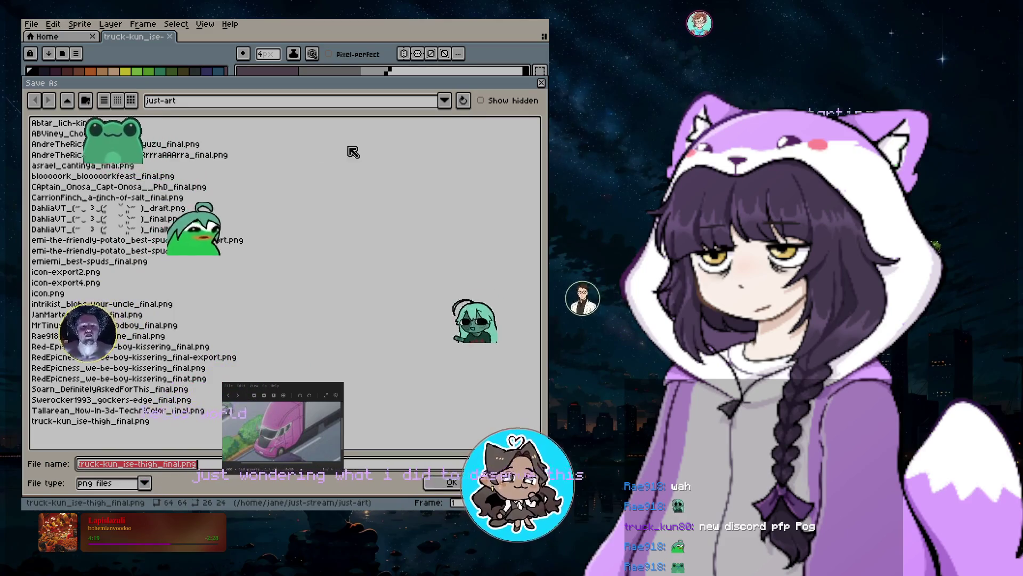
click(224, 100)
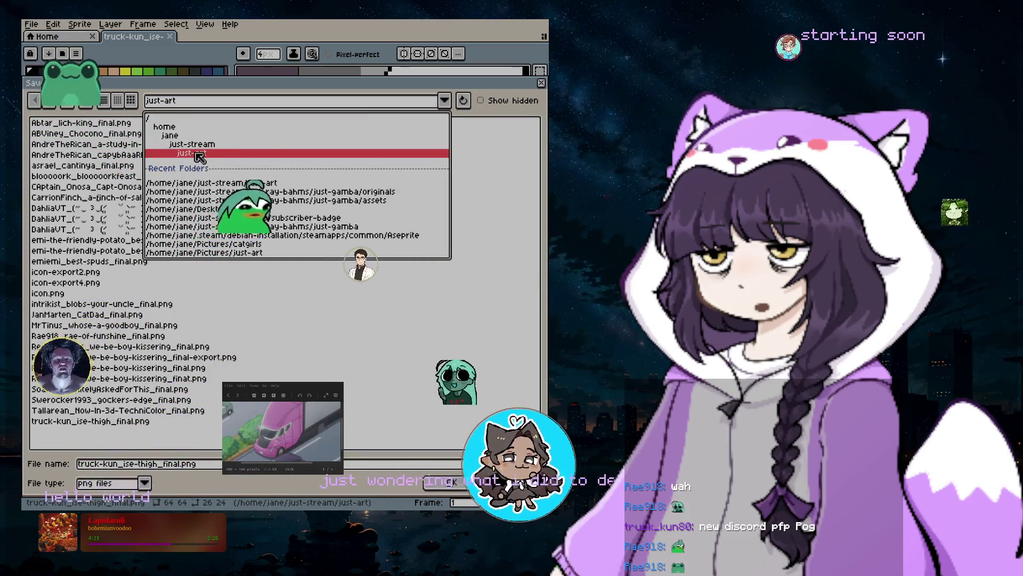
click(196, 153)
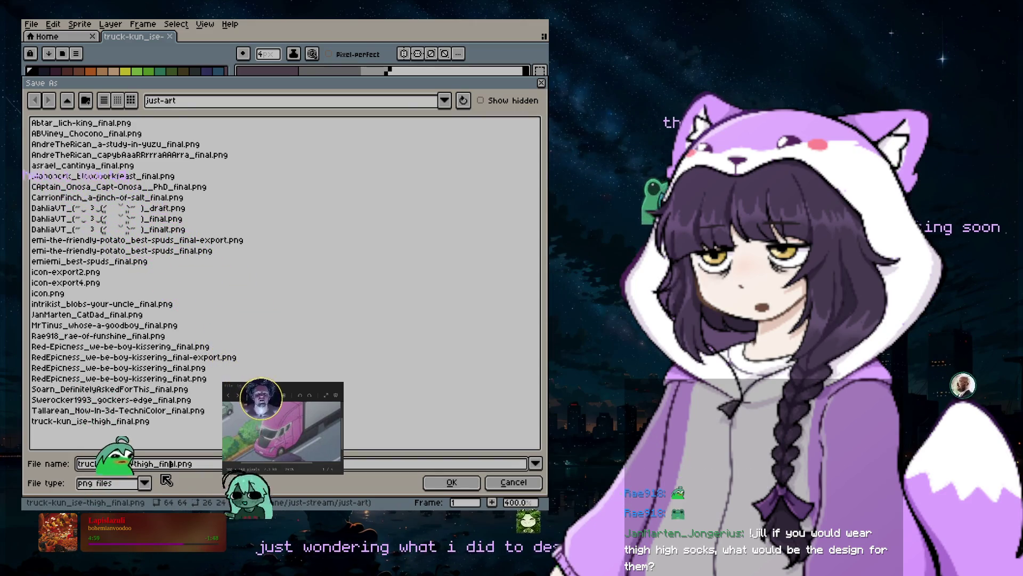
Save the truck sprite to just-art, then open the New Sprite dialog
click(450, 486)
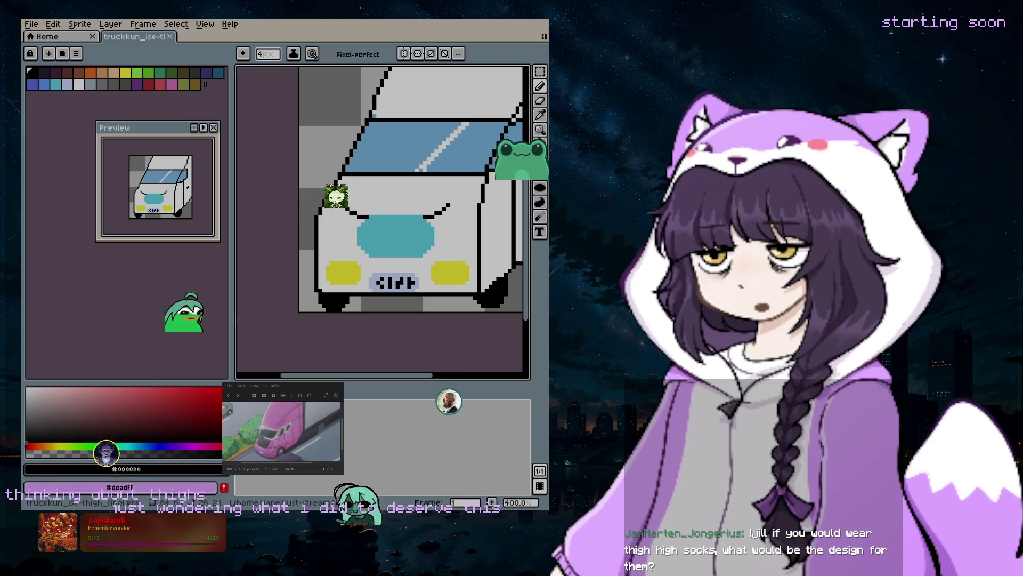
click(35, 25)
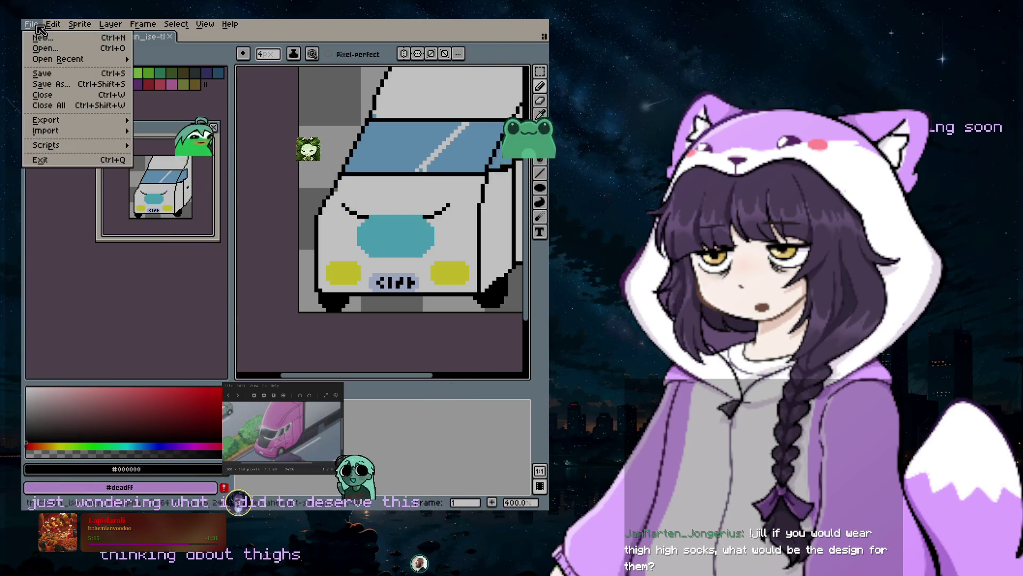
mouse_move(53, 24)
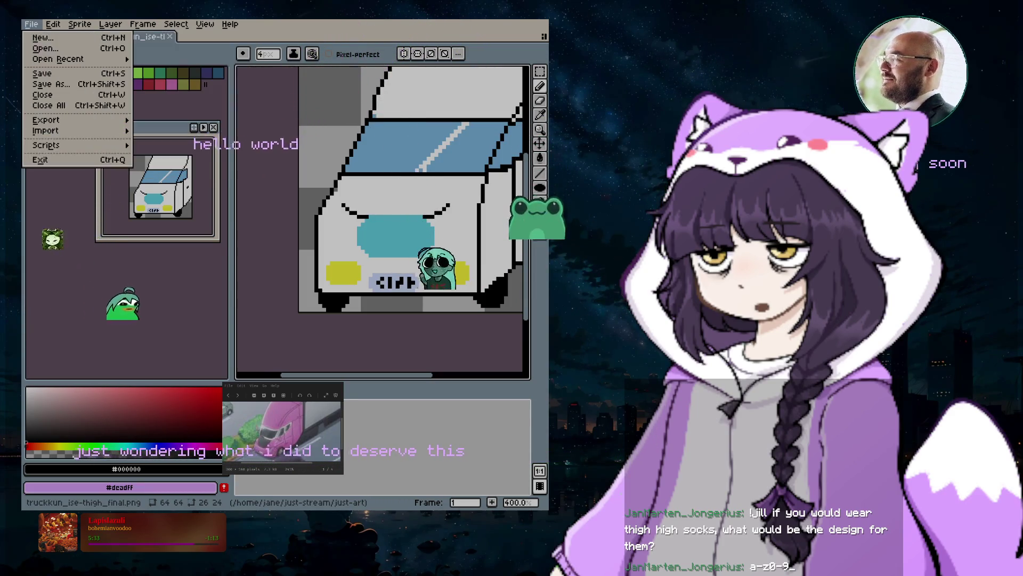
click(54, 37)
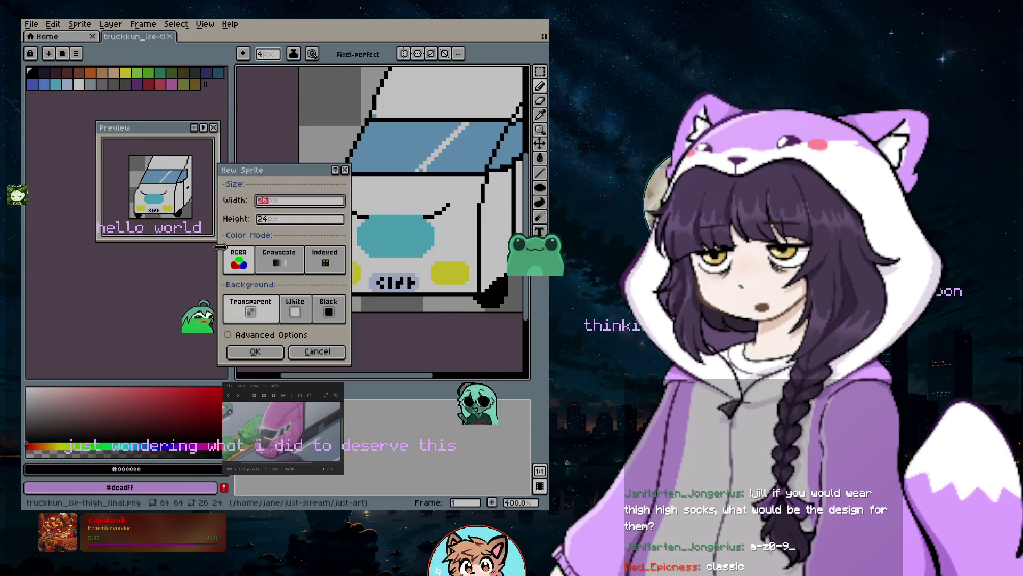
Create the new sprite with width 64 and height 64
text(64)
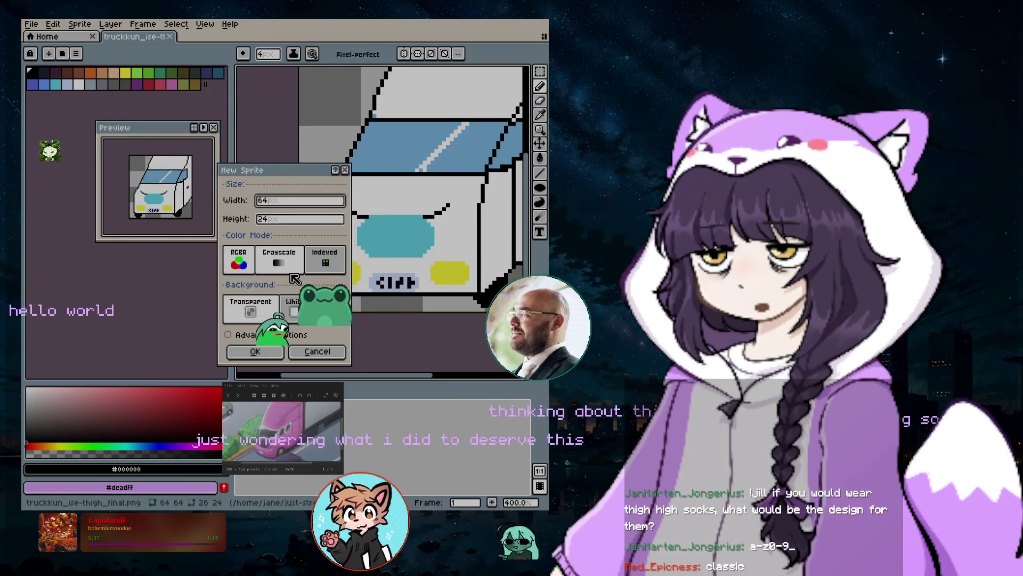
key(Tab)
text(64)
key(Return)
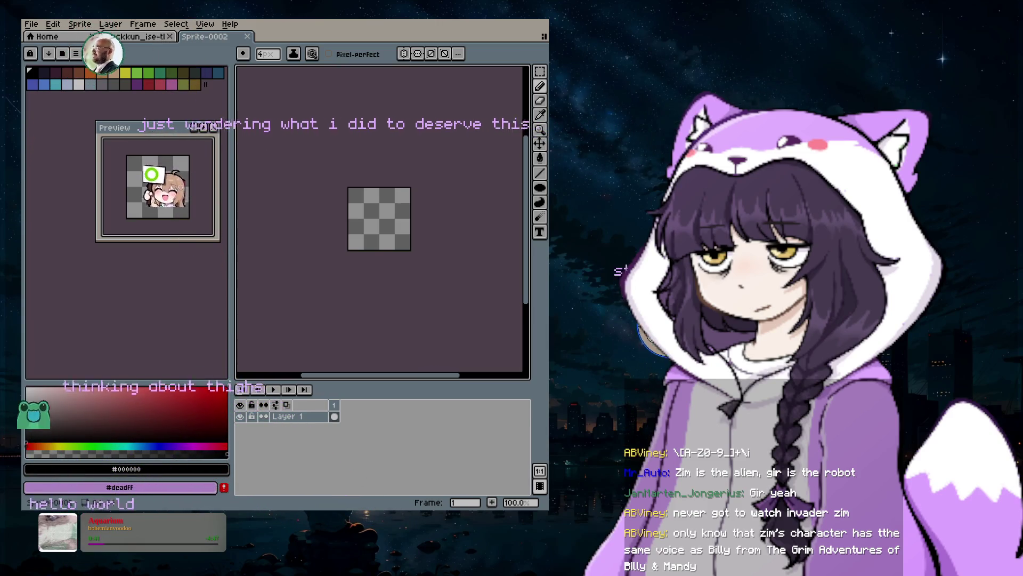
Zoom in on the blank 64×64 Sprite-0002 canvas to about 300%
scroll(370, 228, up, 3)
scroll(412, 214, down, 1)
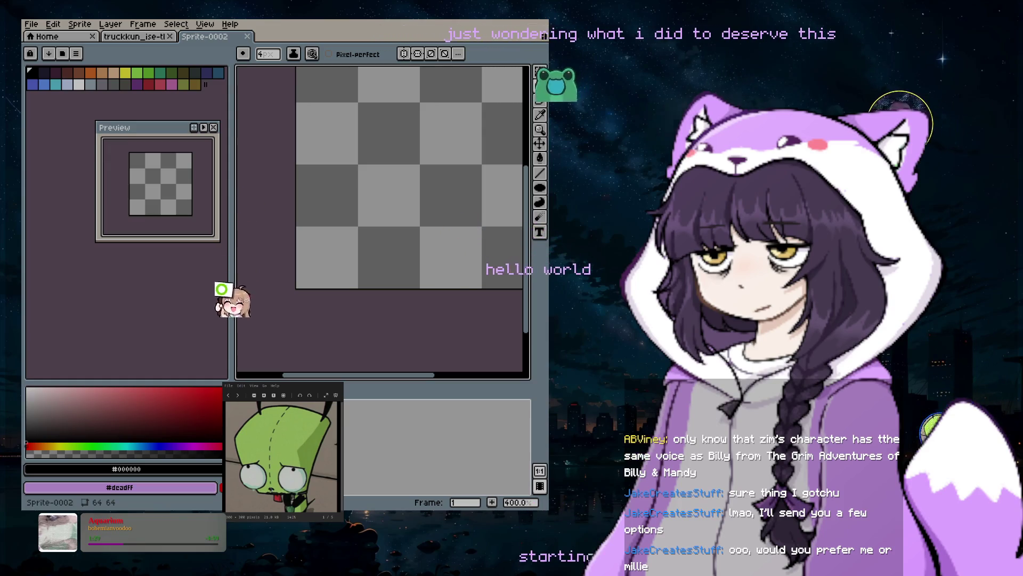
scroll(382, 229, down, 2)
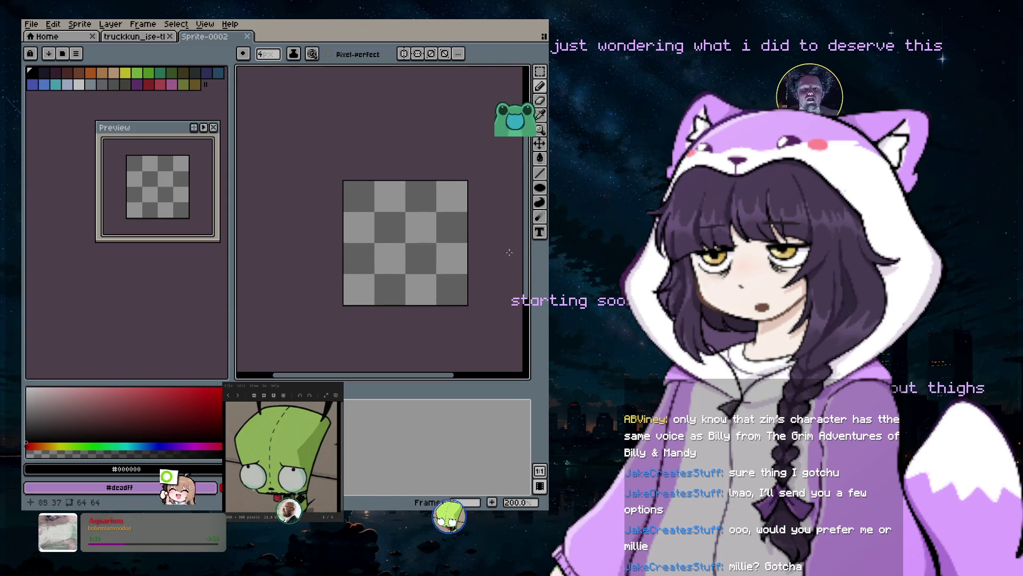
scroll(446, 245, up, 2)
scroll(433, 277, down, 1)
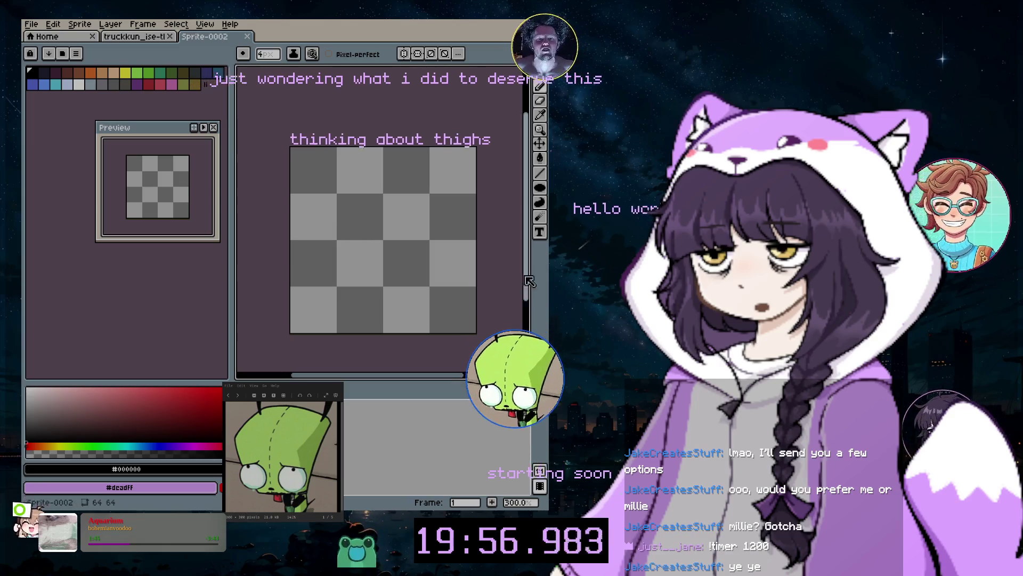
Choose a lighter shade of green as the paint colour
click(148, 73)
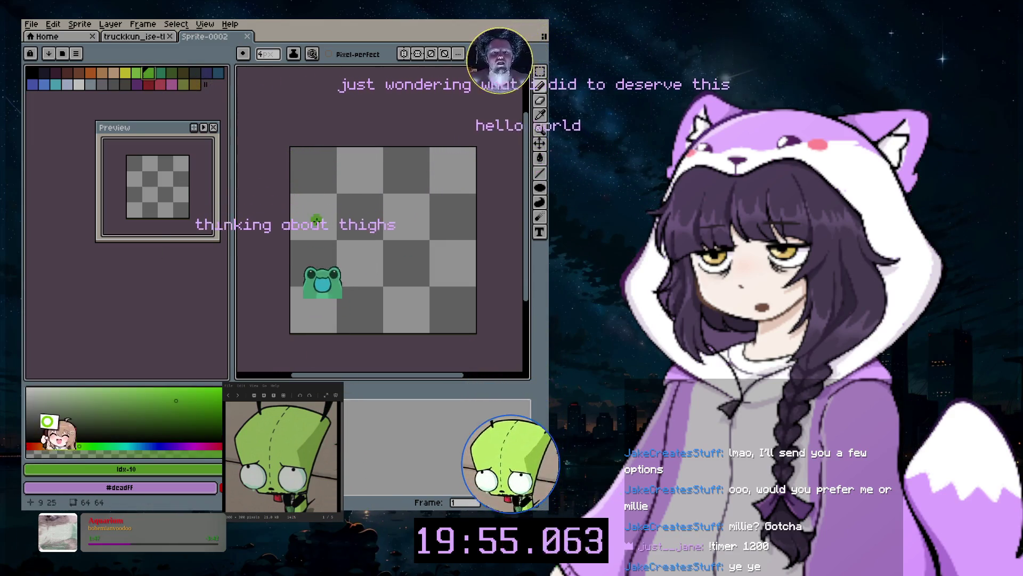
scroll(418, 249, up, 10)
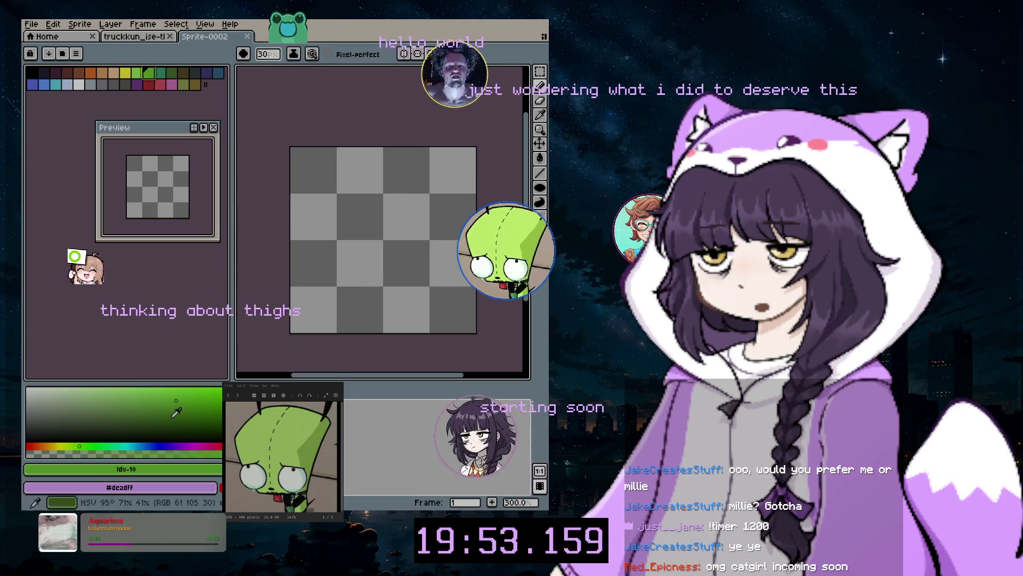
click(137, 392)
Paint a large green head blob, undoing stray strokes and shrinking the brush
click(382, 201)
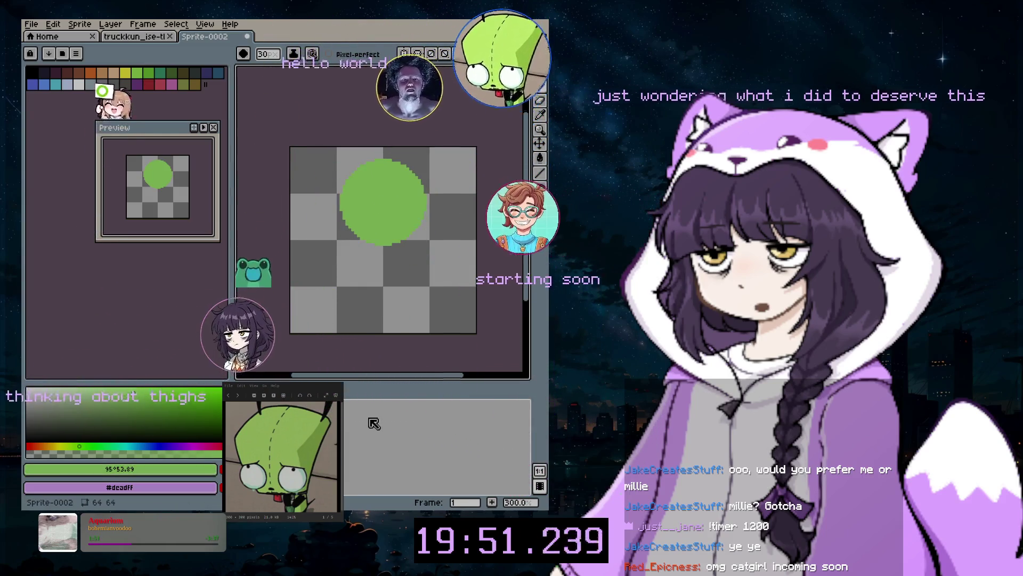
mouse_move(382, 202)
mouse_down()
mouse_move(408, 244)
mouse_move(406, 233)
mouse_move(389, 277)
mouse_up()
key(ctrl+z)
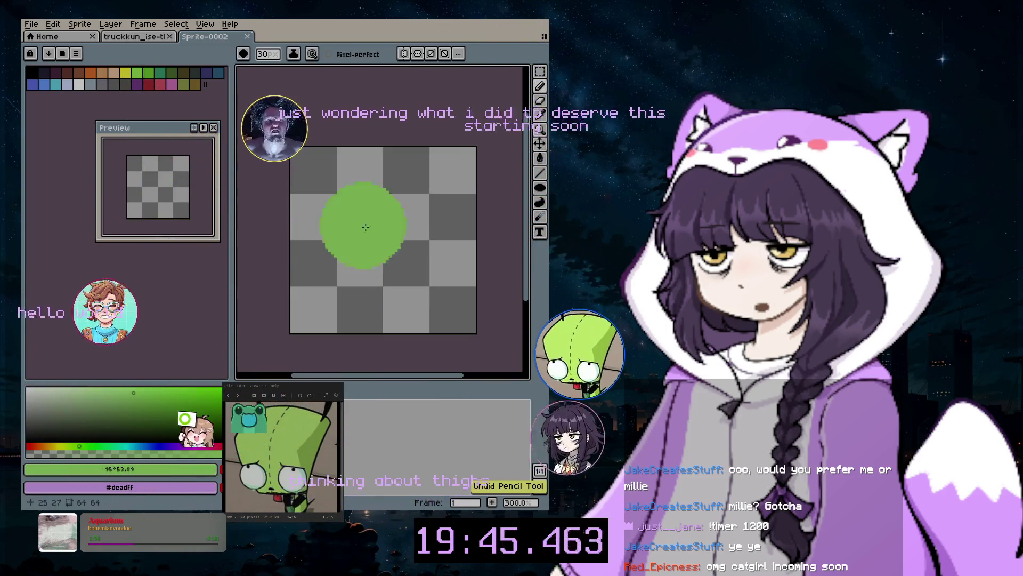
mouse_move(389, 198)
mouse_down()
mouse_move(360, 275)
mouse_move(372, 250)
mouse_move(361, 266)
mouse_move(357, 256)
mouse_move(398, 236)
mouse_move(388, 188)
mouse_move(459, 187)
mouse_up()
key(minus)
key(minus)
key(minus)
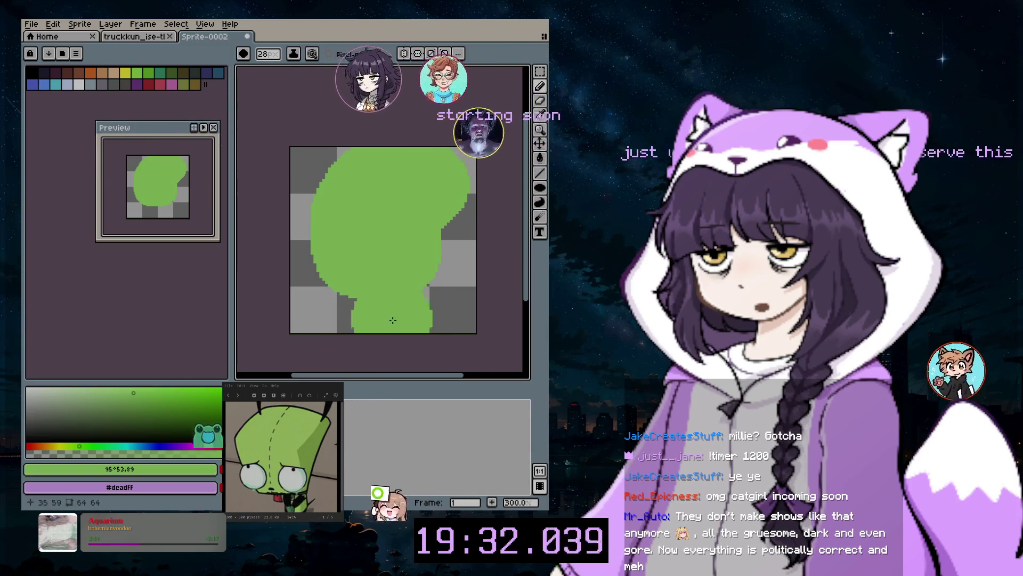
drag(405, 306, 413, 317)
key(ctrl+z)
key(minus)
key(minus)
key(minus)
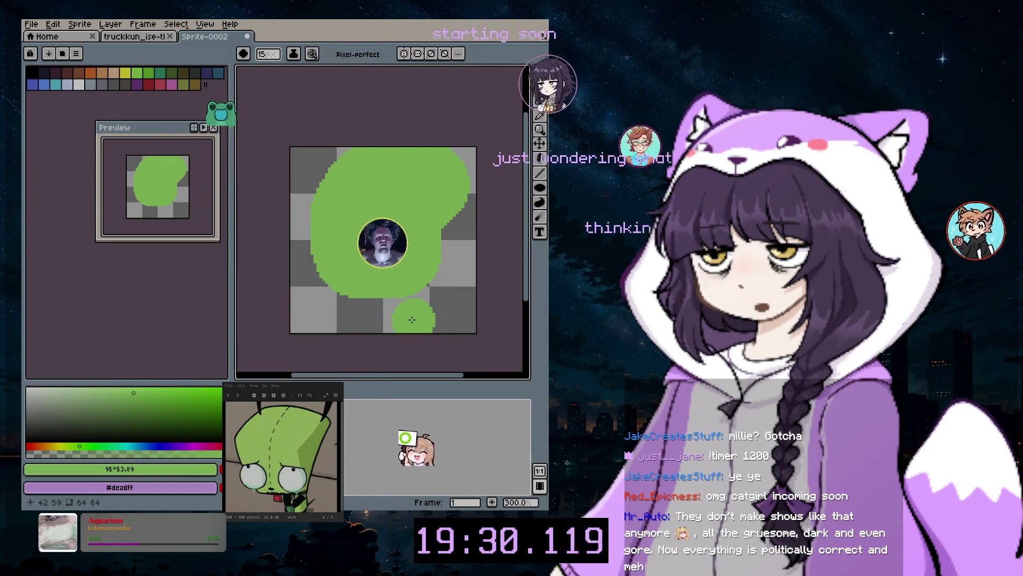
Add a new layer and paint a green neck below the head
click(110, 24)
mouse_move(114, 80)
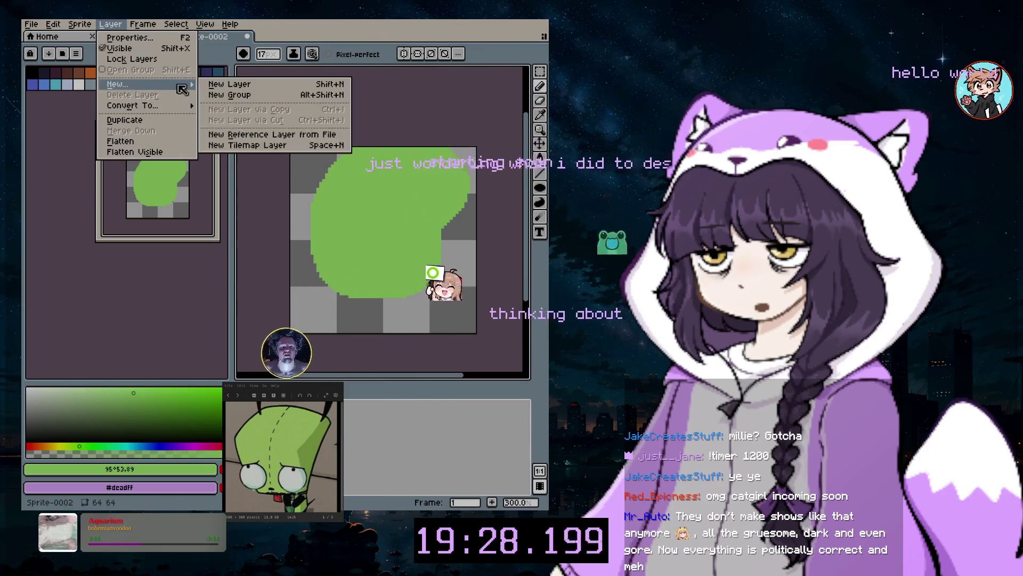
click(213, 81)
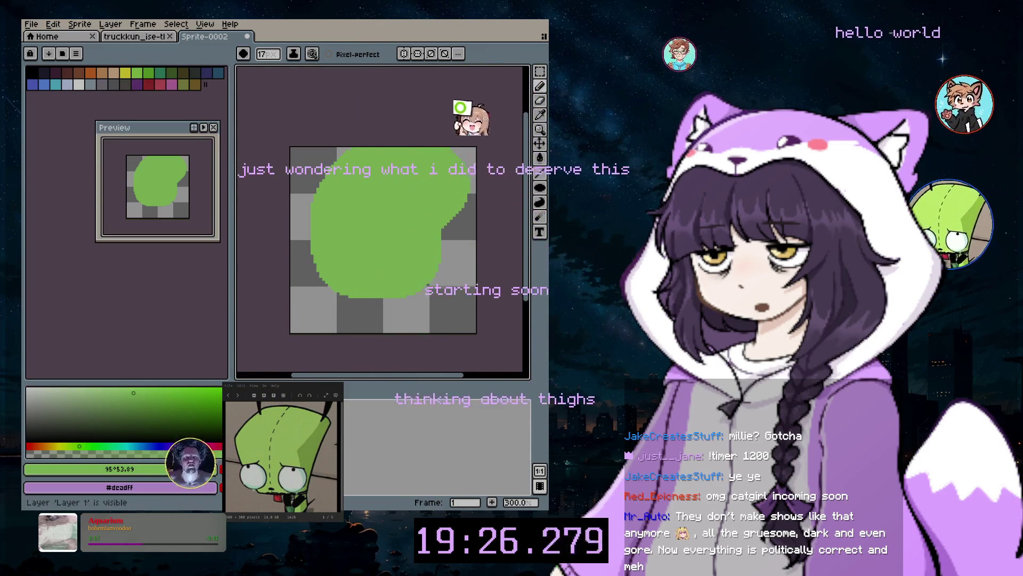
drag(408, 308, 410, 316)
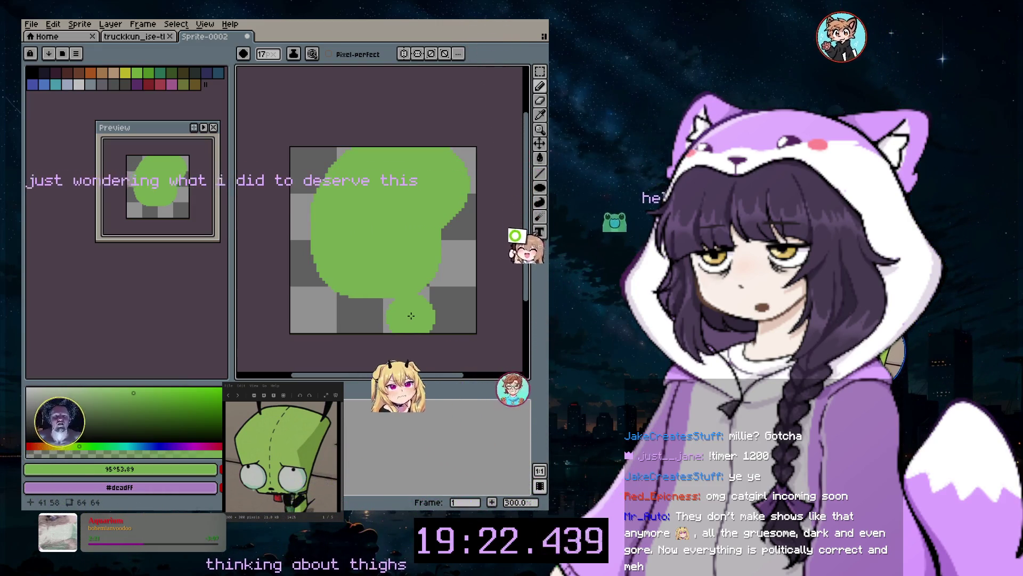
Pick light grey, add another new layer, and dab the left eye with a resized brush
click(79, 84)
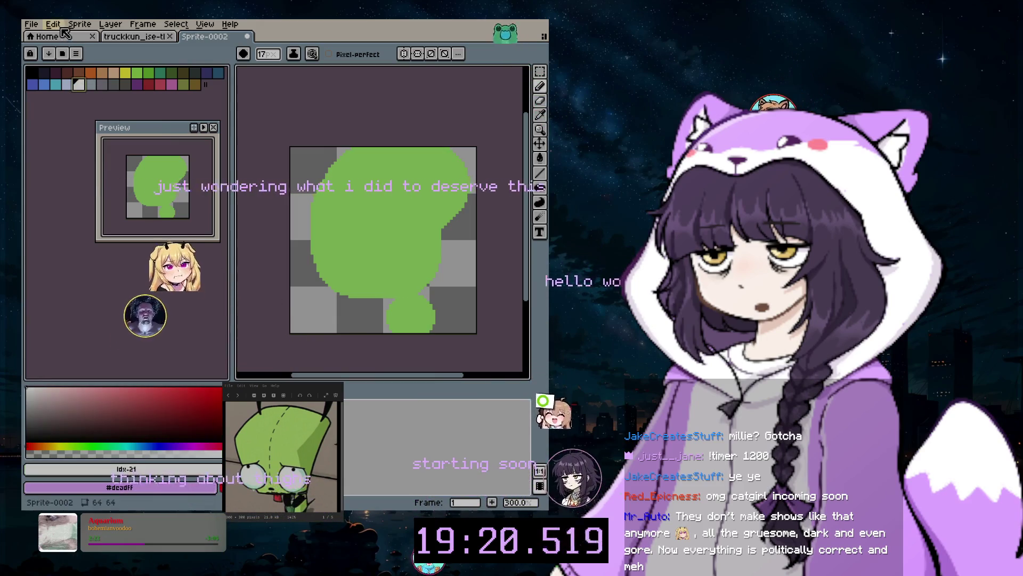
click(110, 25)
mouse_move(117, 83)
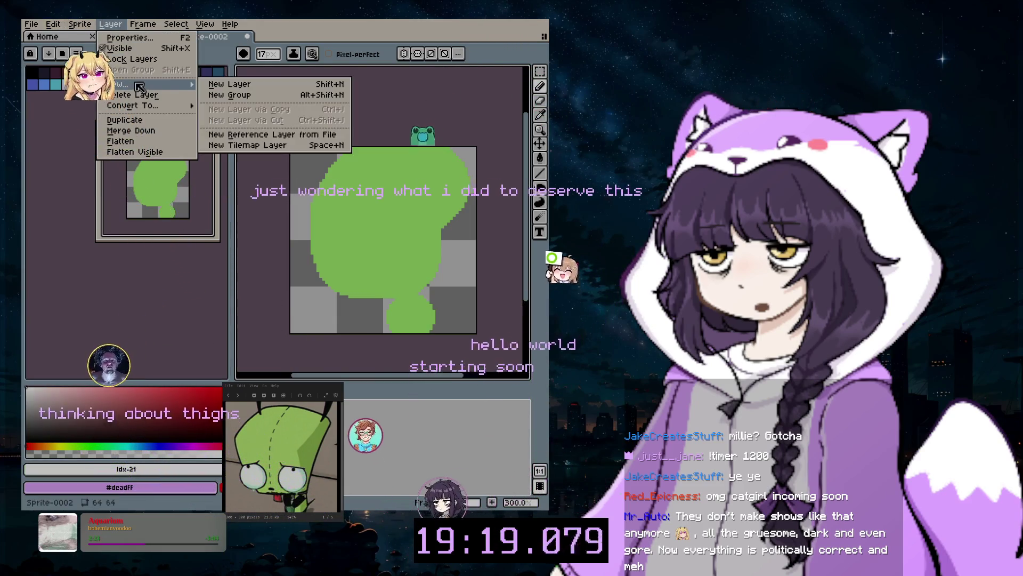
click(224, 84)
key(minus)
key(minus)
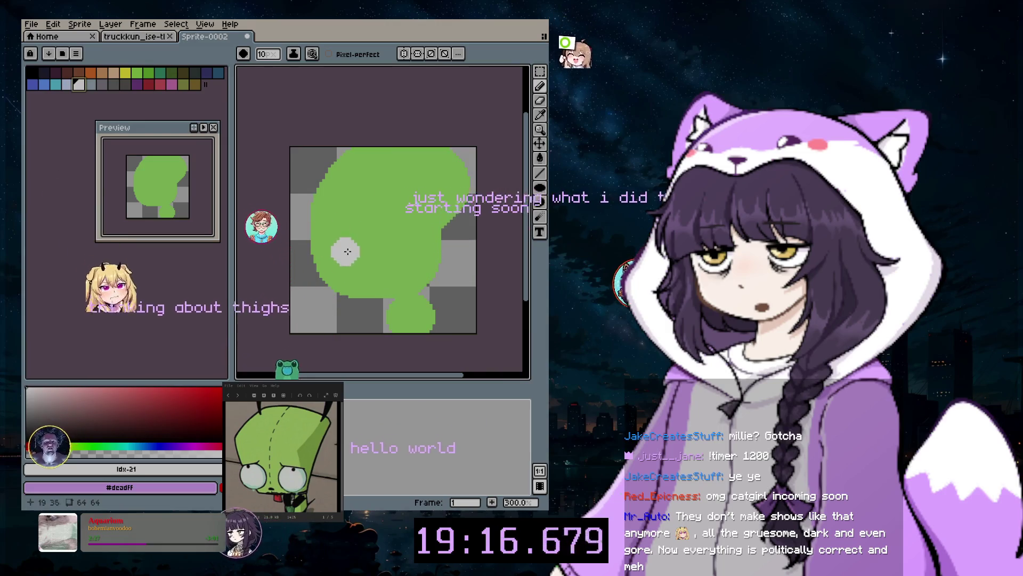
key(minus)
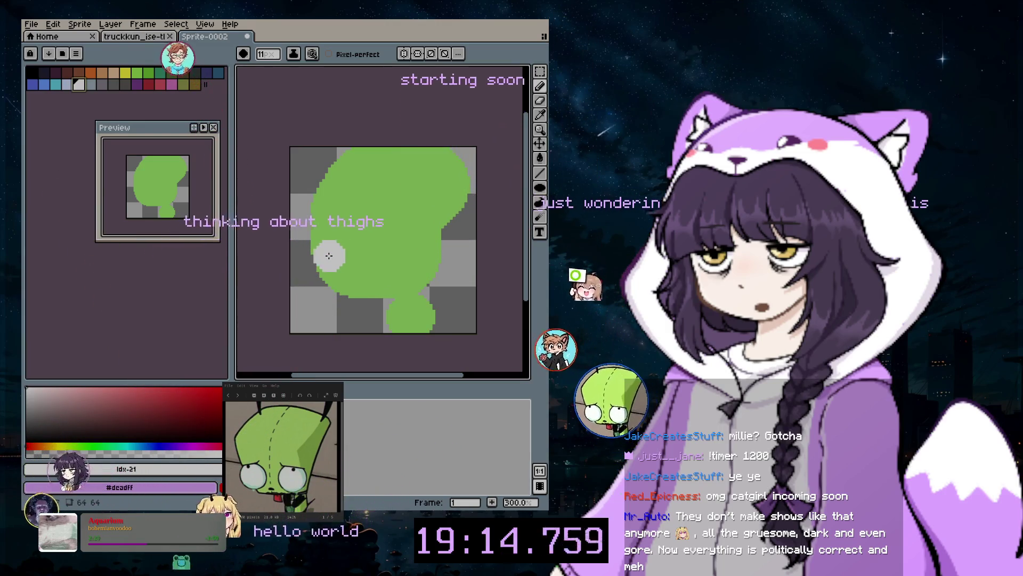
key(plus)
key(plus)
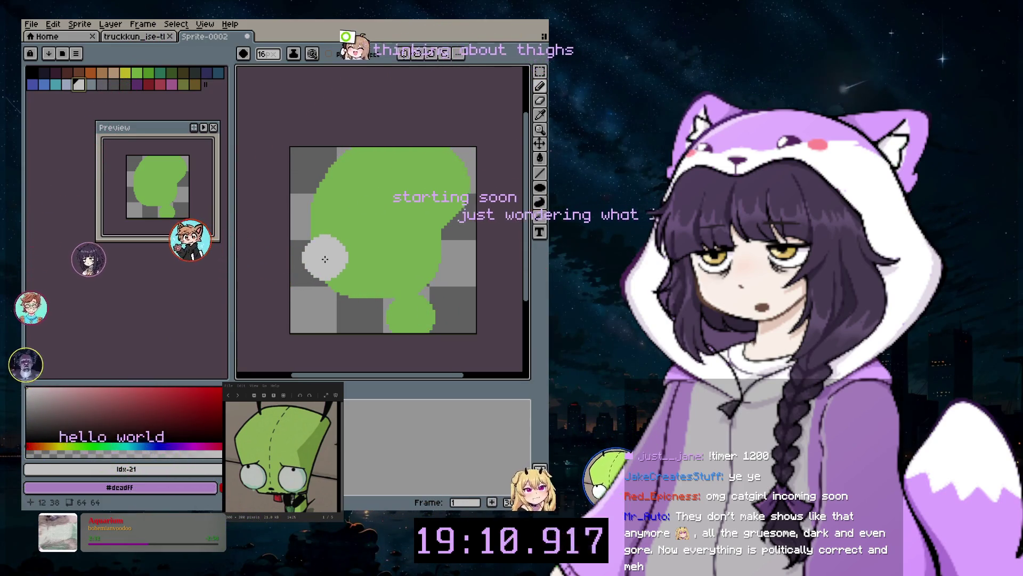
click(324, 259)
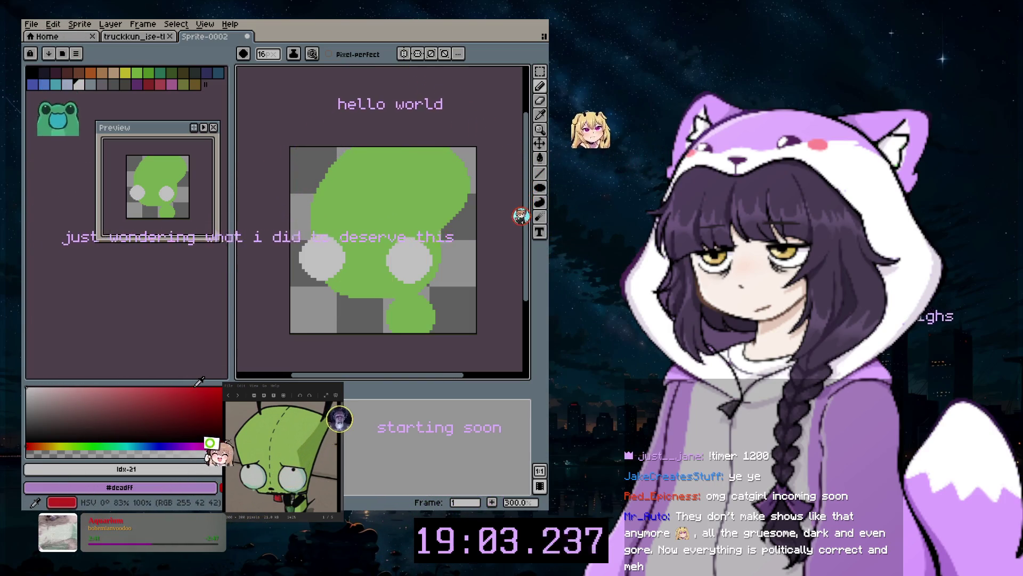
Return to the pencil, start the black seam dots, then undo the upward stroke
key(i)
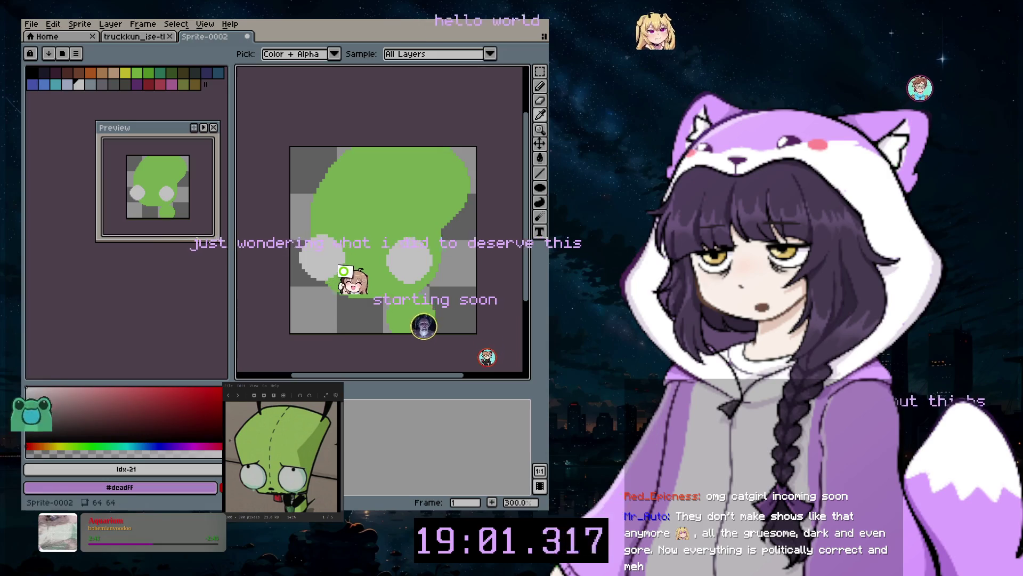
click(540, 86)
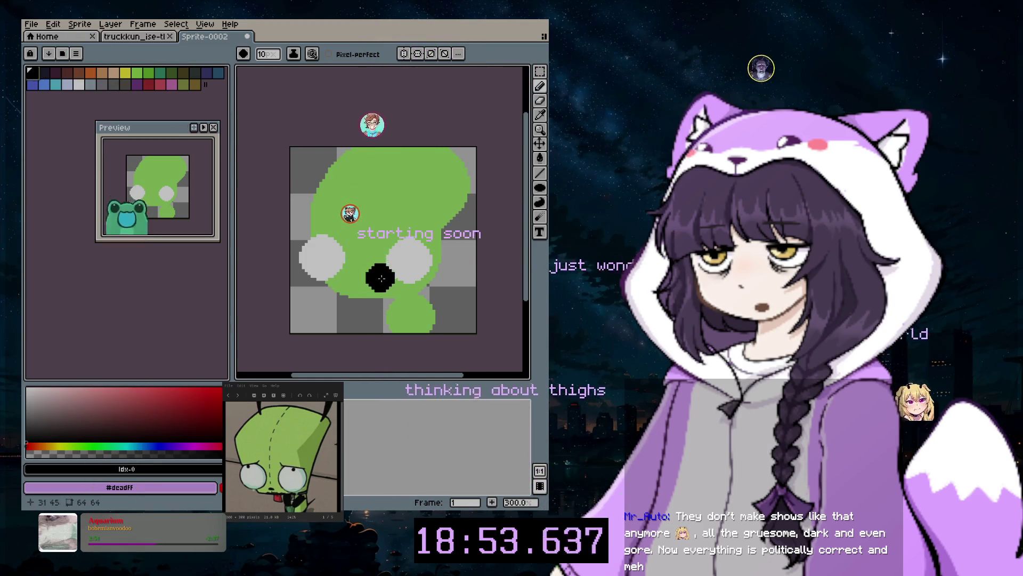
scroll(376, 287, up, 2)
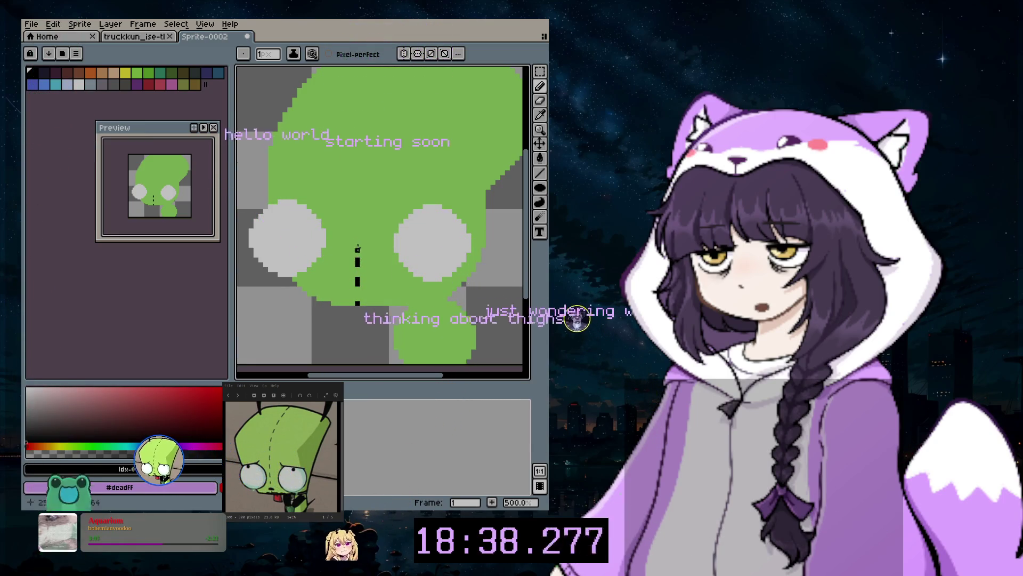
click(357, 202)
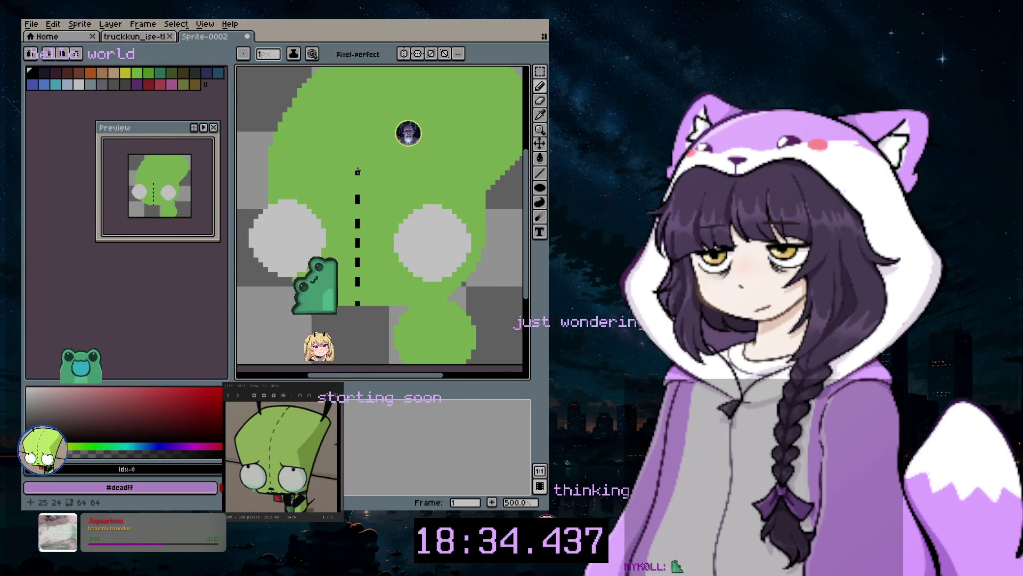
drag(358, 171, 357, 184)
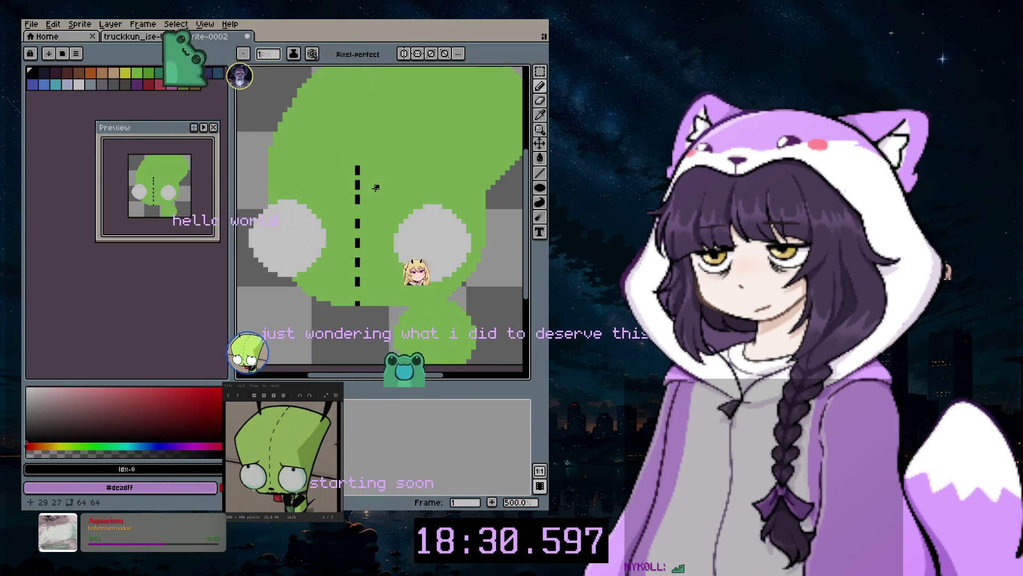
key(ctrl+z)
key(ctrl+z)
key(ctrl+z)
key(ctrl+z)
key(ctrl+z)
key(ctrl+z)
key(ctrl+z)
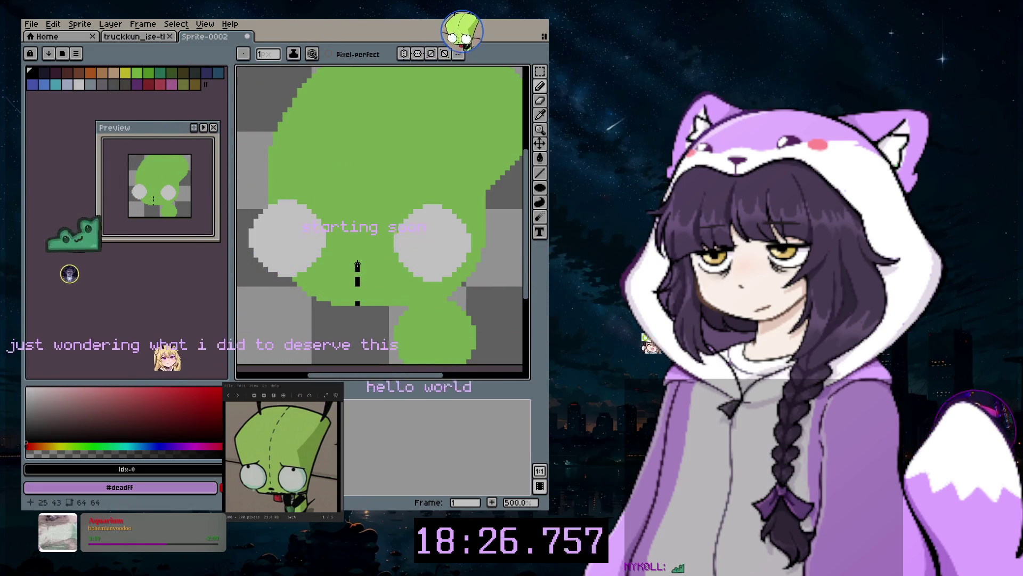
Dot the black seam up the head's middle, curving toward the upper right
click(357, 252)
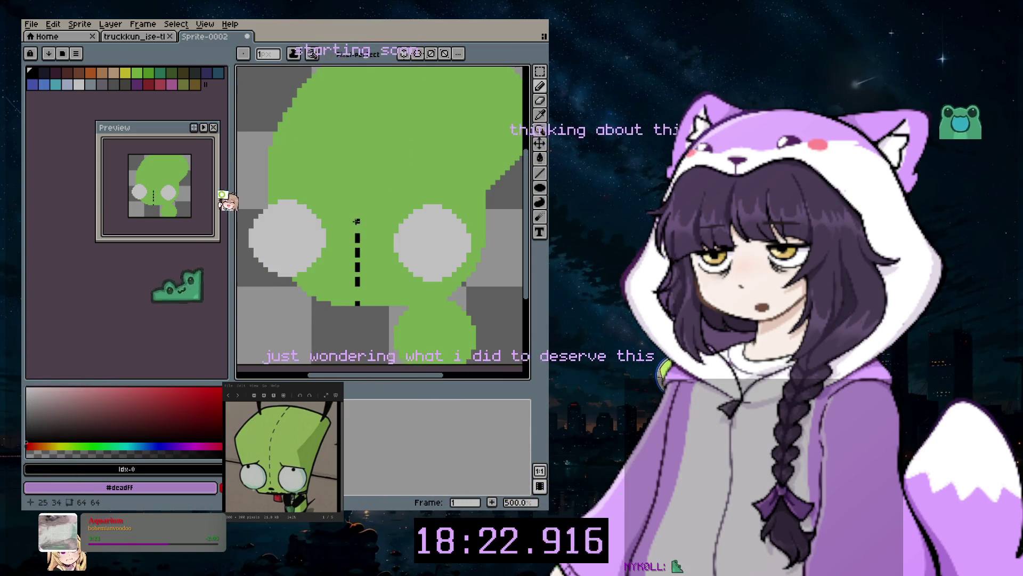
click(357, 221)
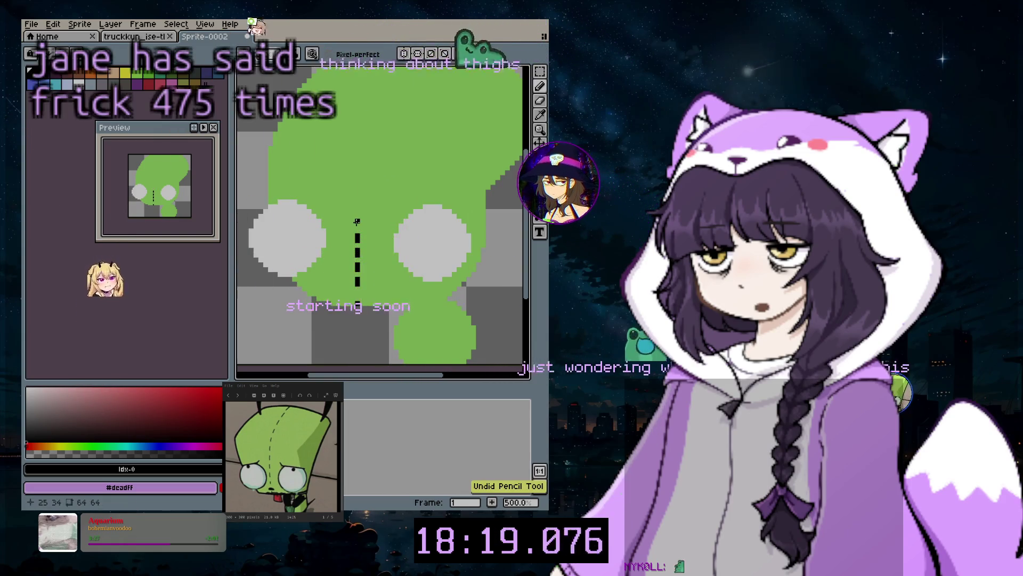
click(358, 195)
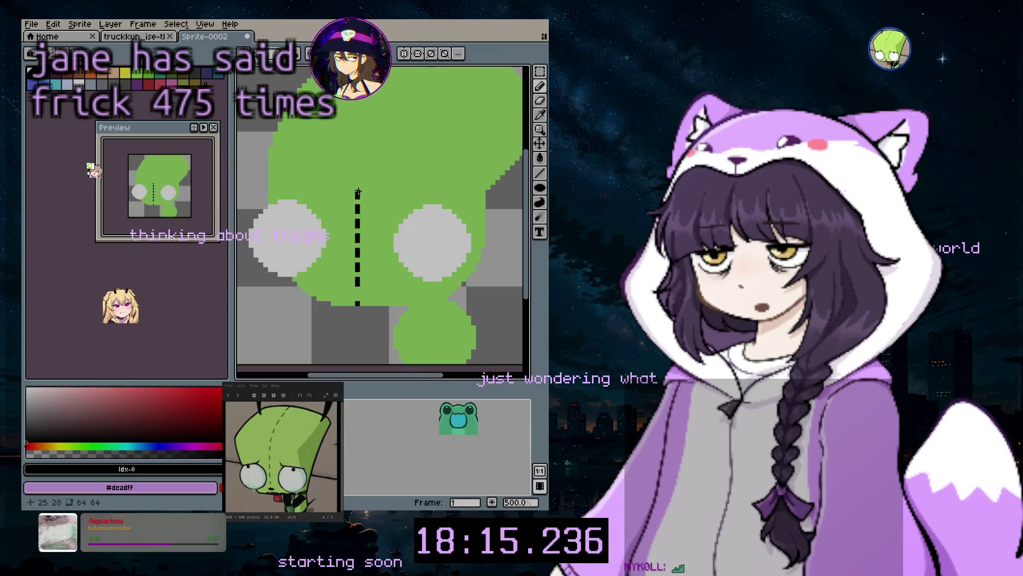
click(357, 180)
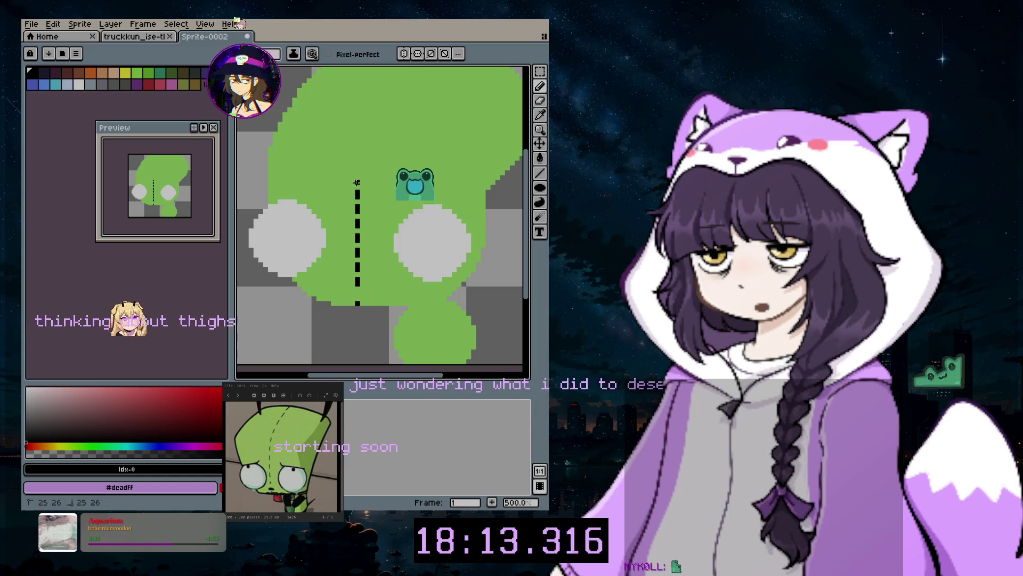
click(357, 165)
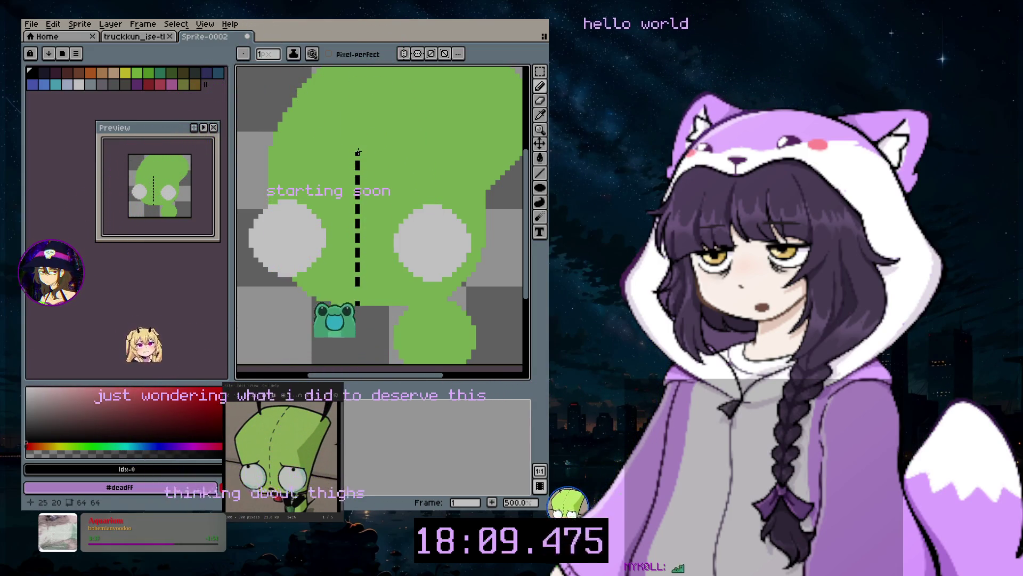
drag(358, 152, 367, 138)
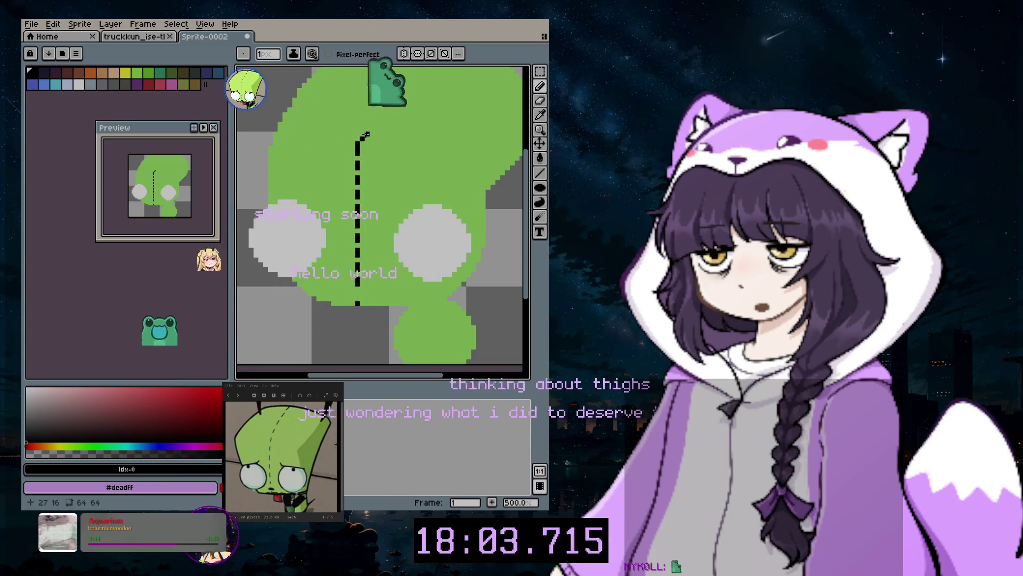
click(392, 109)
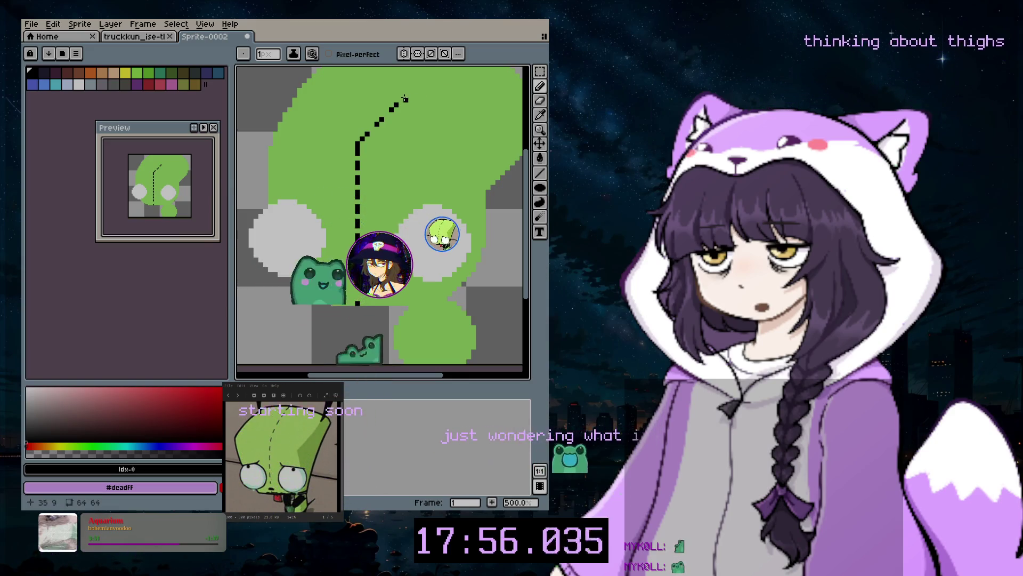
click(406, 95)
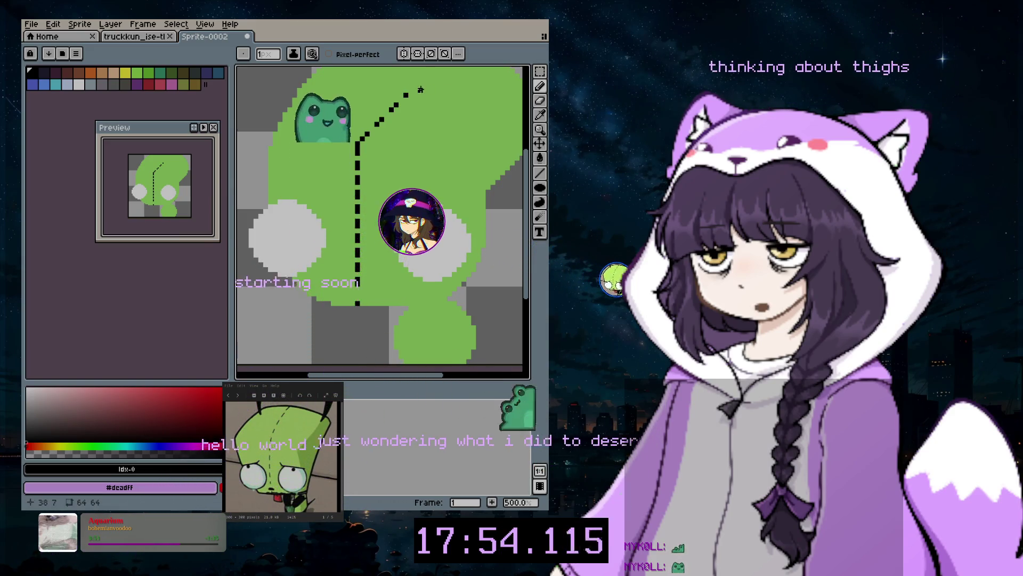
scroll(478, 143, up, 3)
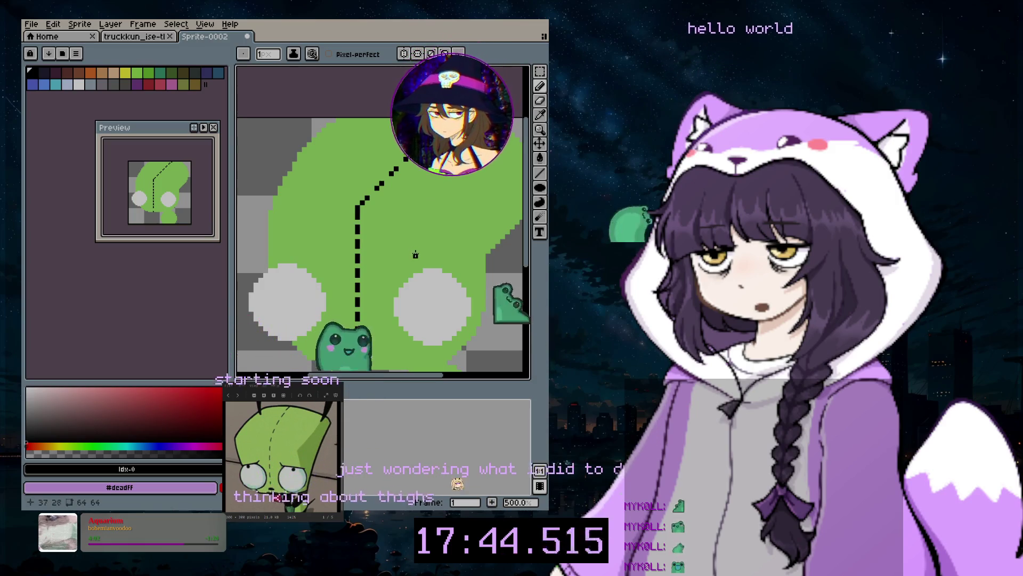
scroll(384, 316, left, 2)
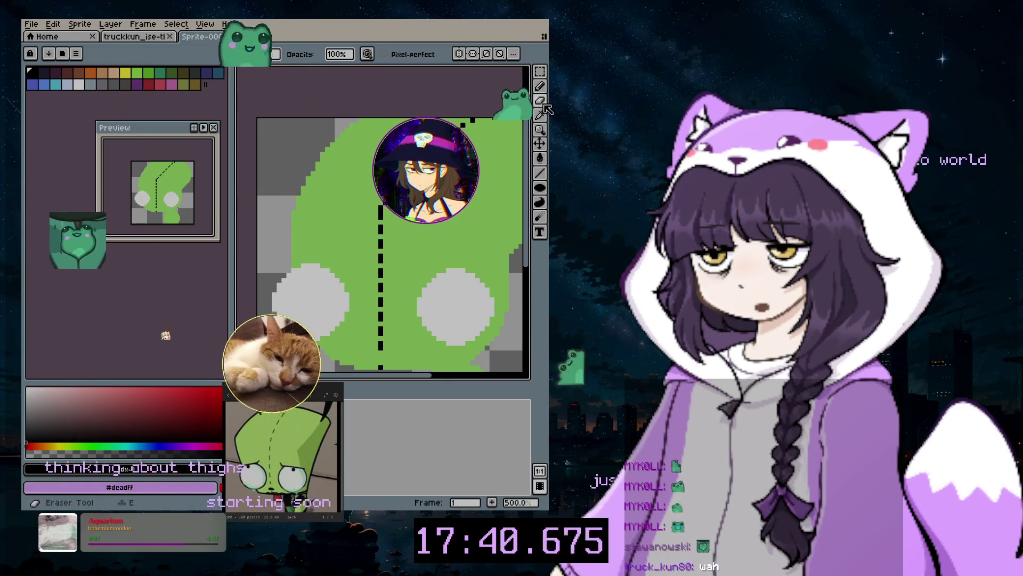
Sample the head's green as the drawing colour
alt+click(396, 181)
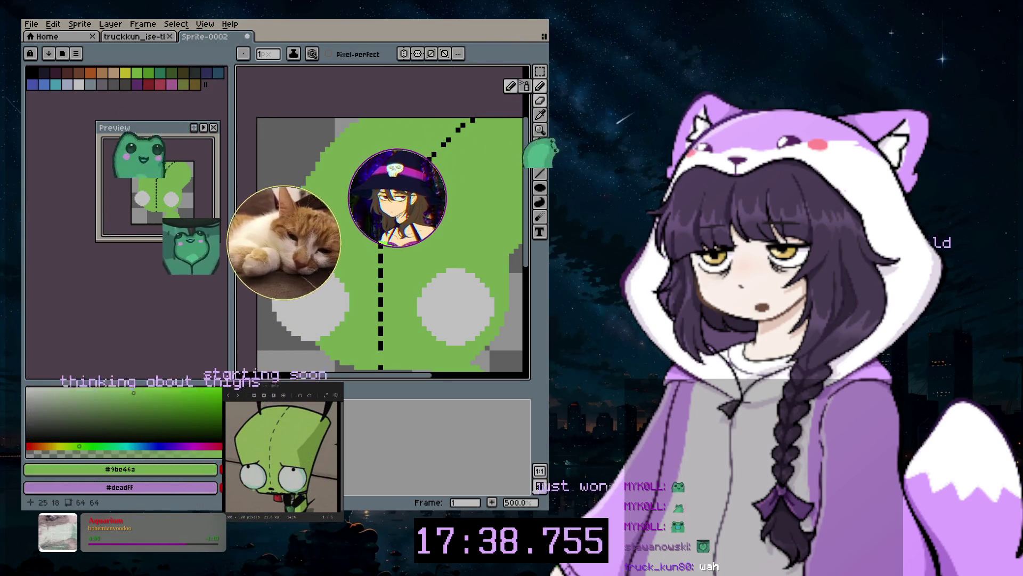
scroll(398, 317, down, 3)
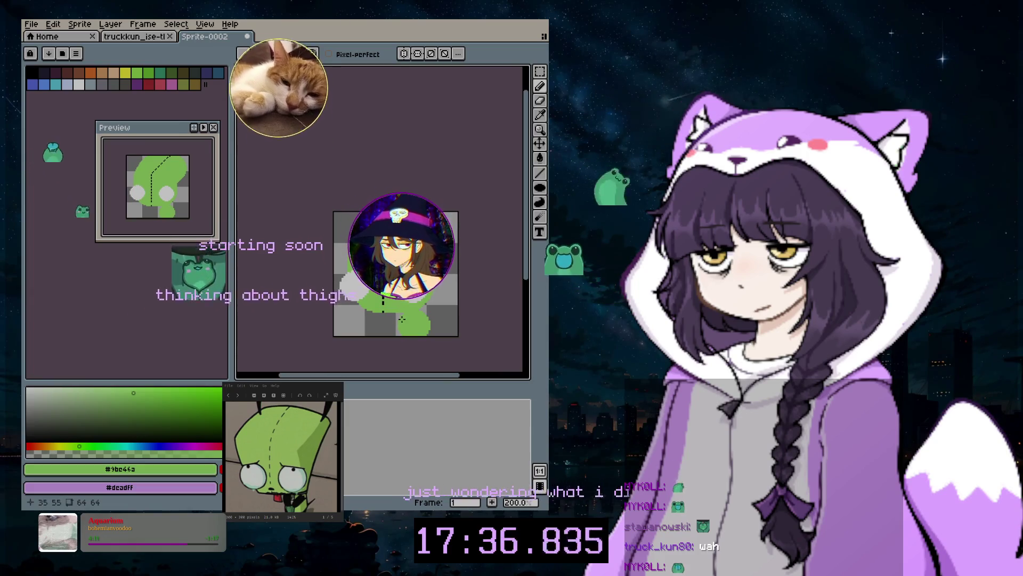
scroll(398, 317, up, 3)
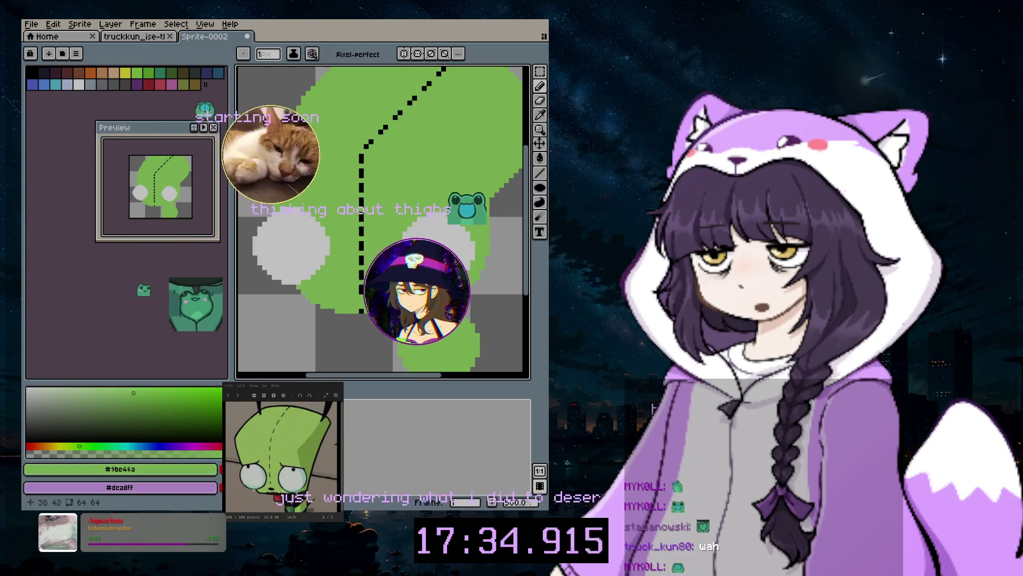
scroll(419, 216, down, 1)
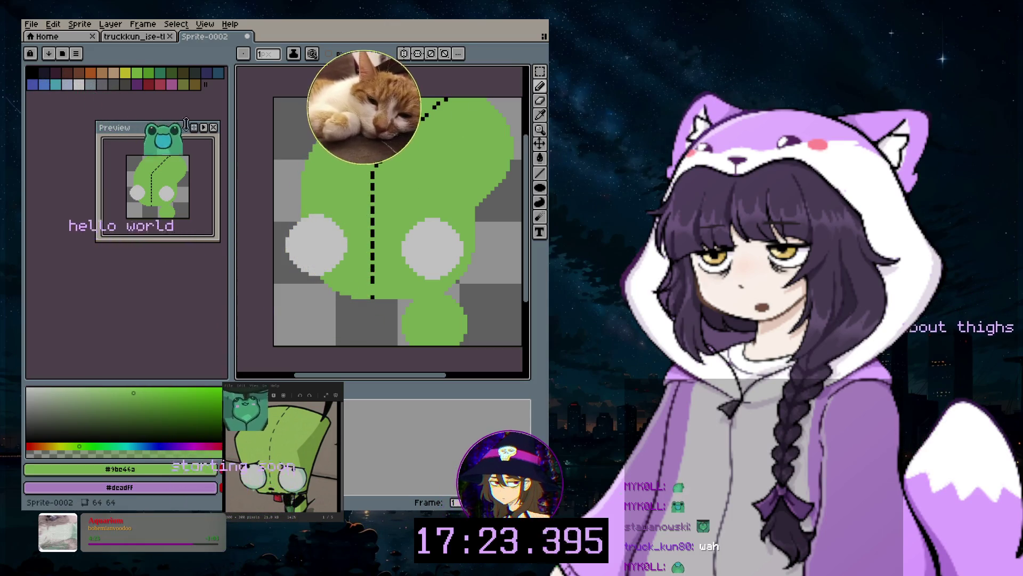
Open and cancel the New Sprite dialog, then bring up the Layer menu
click(31, 24)
click(39, 39)
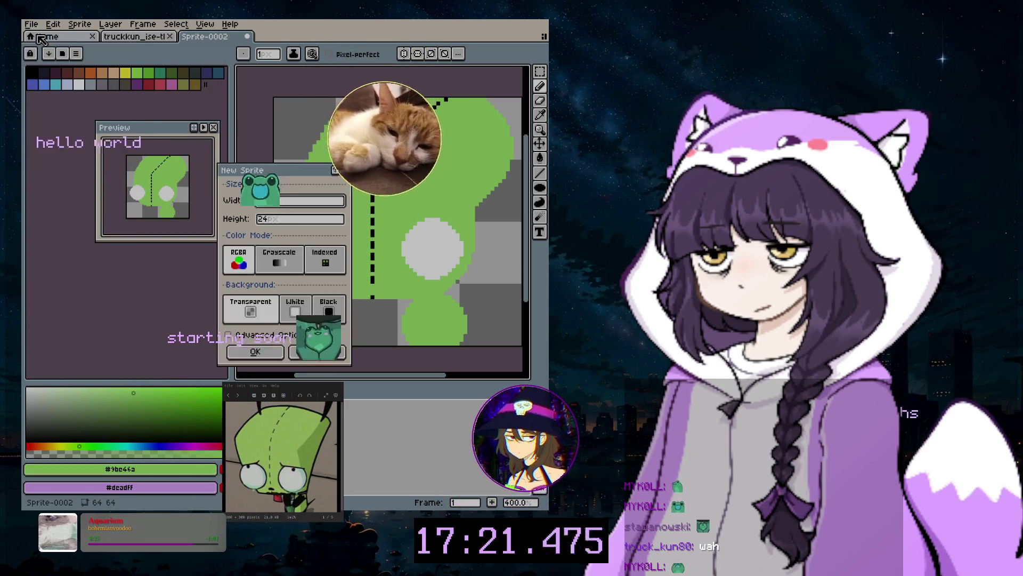
key(Escape)
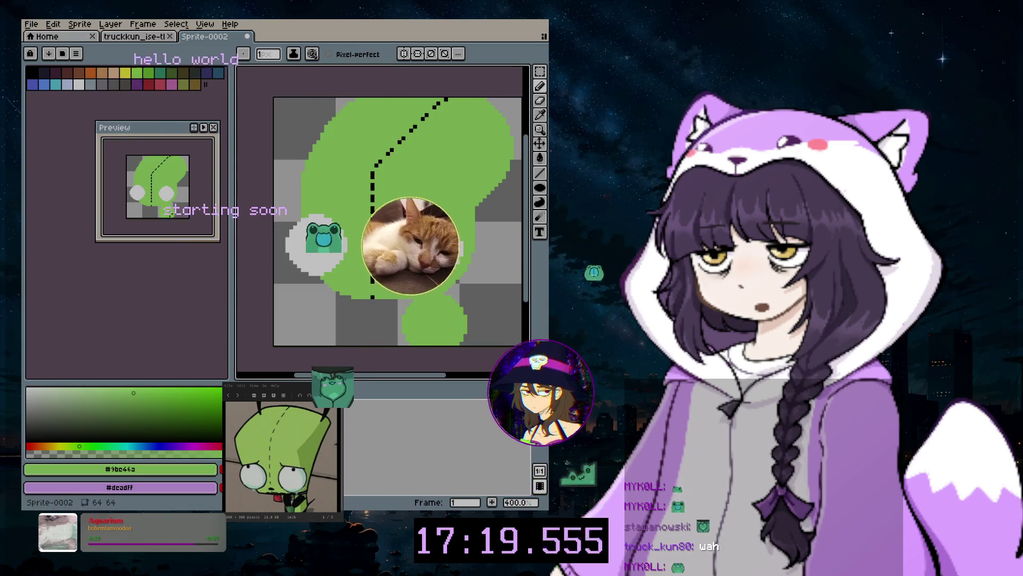
click(110, 24)
Create Layer 3 and drag a rectangular marquee selection over the head
mouse_move(147, 85)
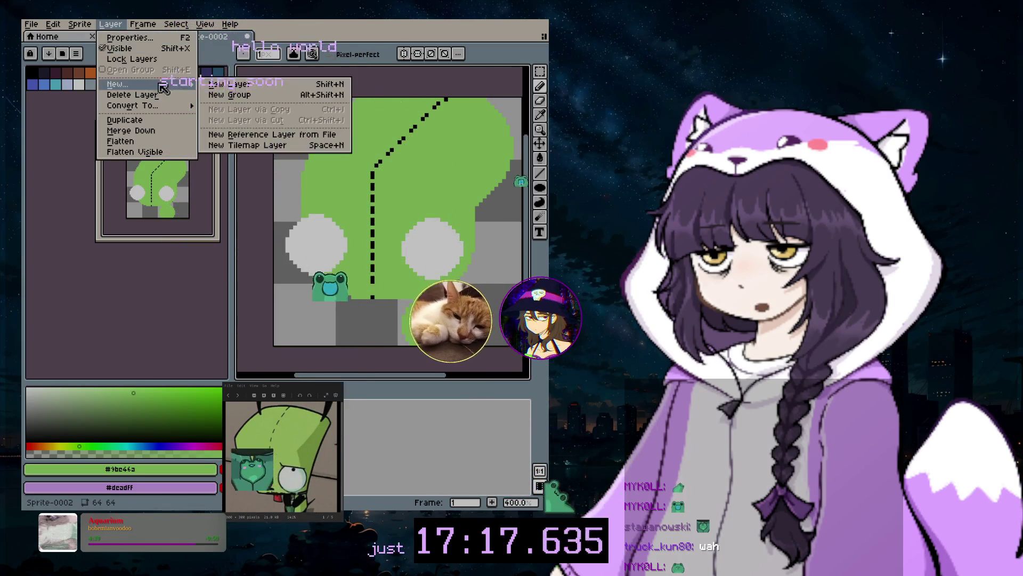
click(224, 84)
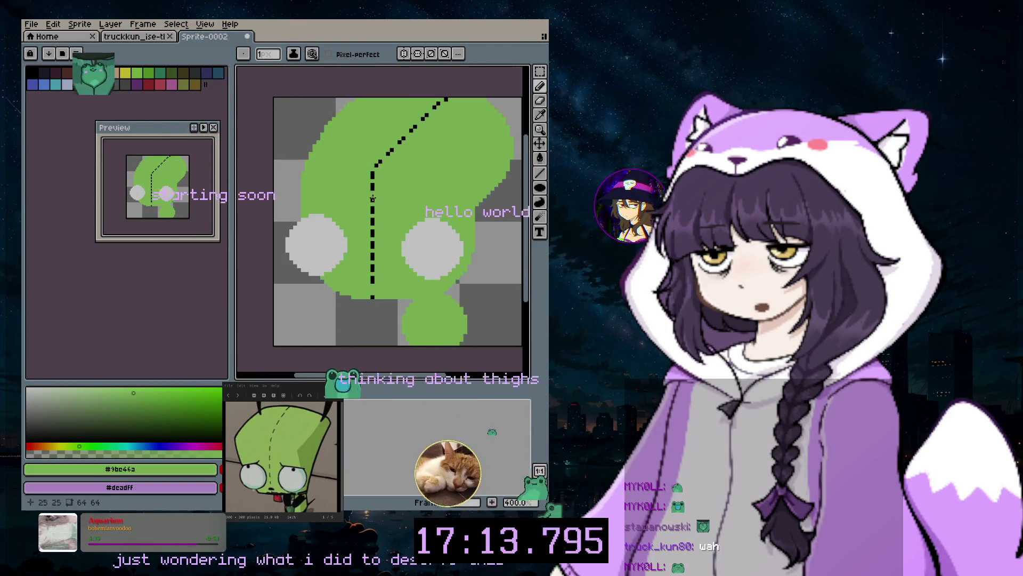
key(m)
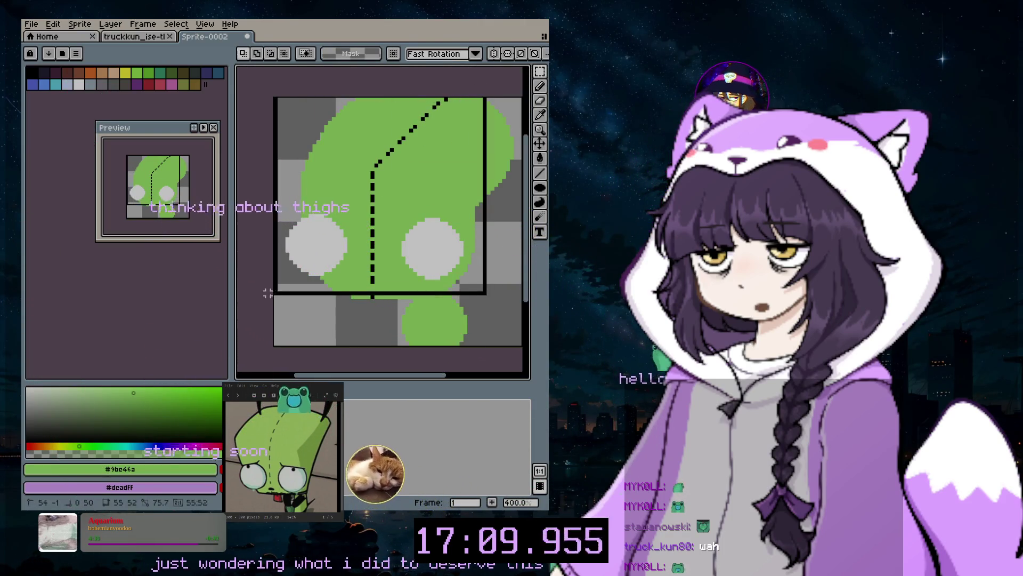
drag(283, 308, 277, 312)
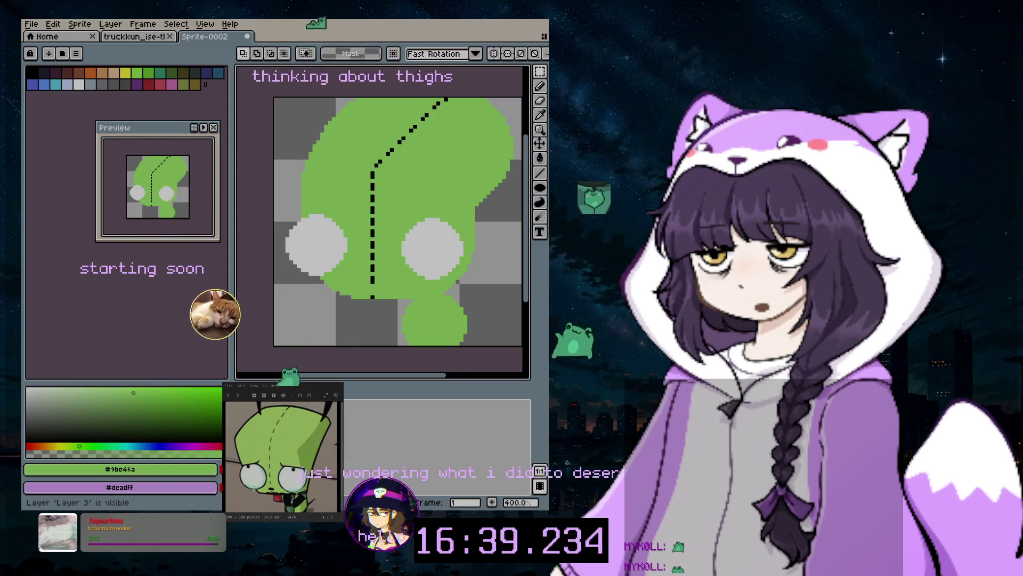
Switch to the pencil and step back and forth through the seam's undo history
key(b)
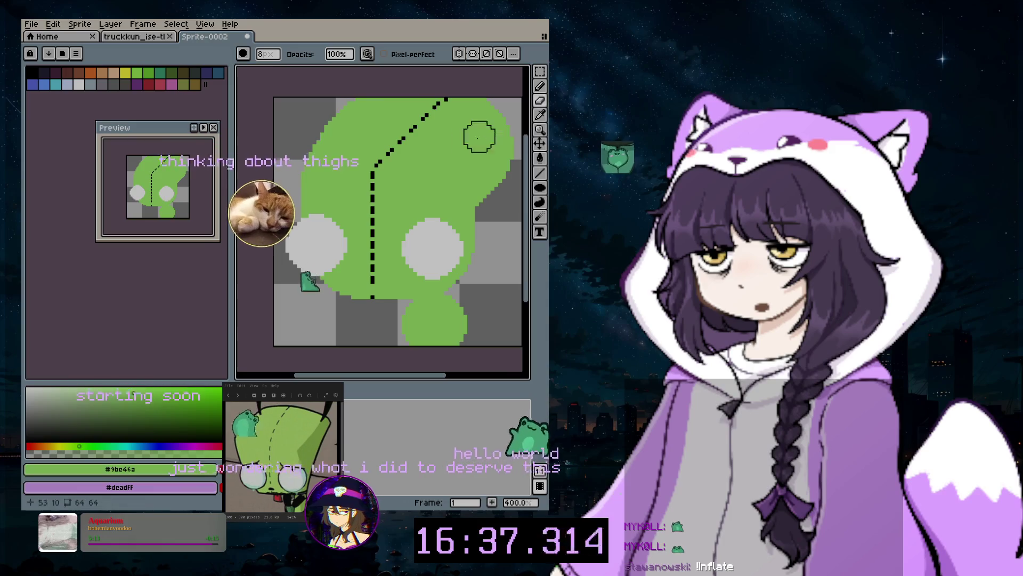
key(ctrl+z)
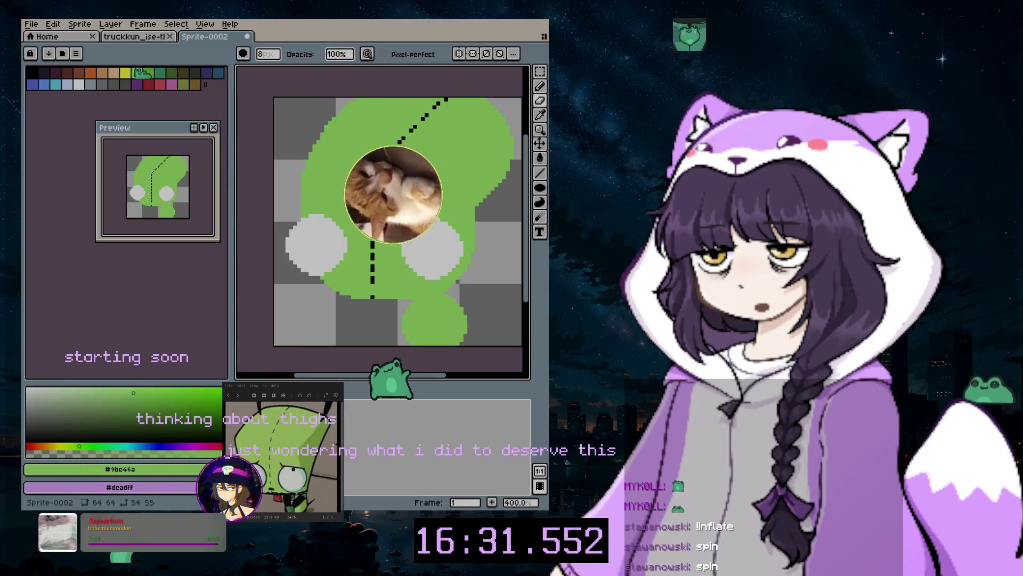
key(ctrl+z)
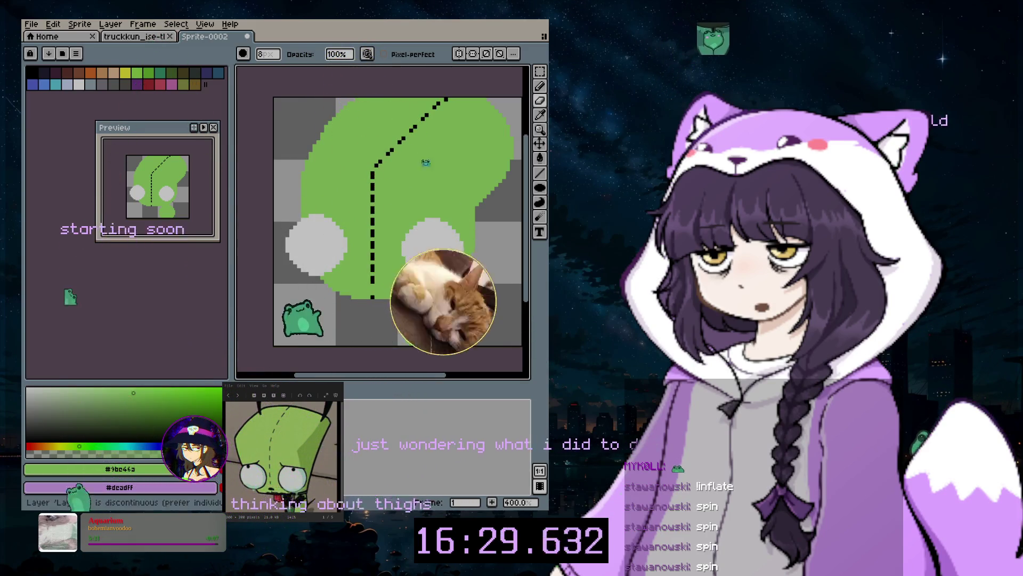
key(ctrl+z)
key(ctrl+y)
key(ctrl+y)
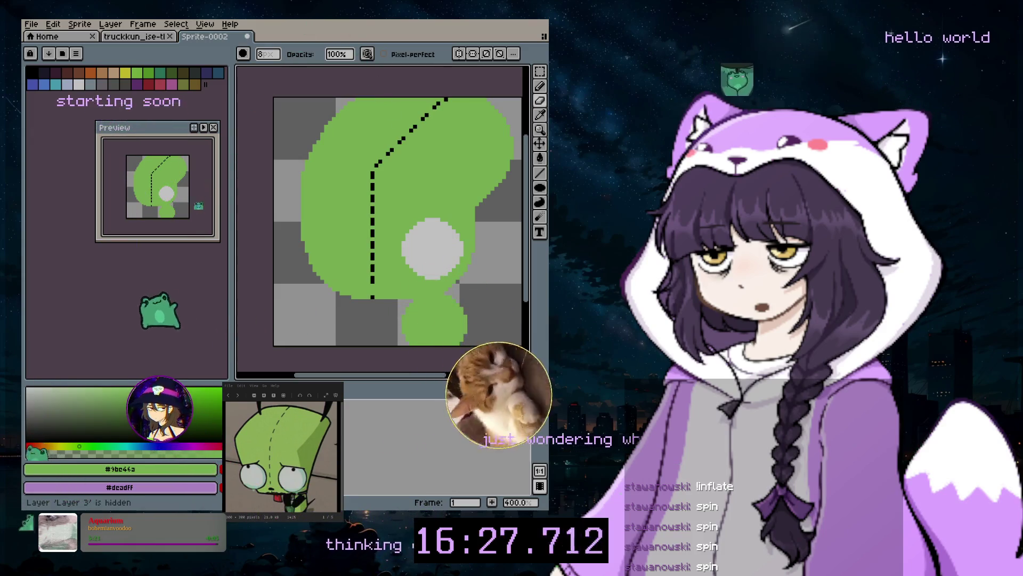
key(ctrl+z)
key(ctrl+y)
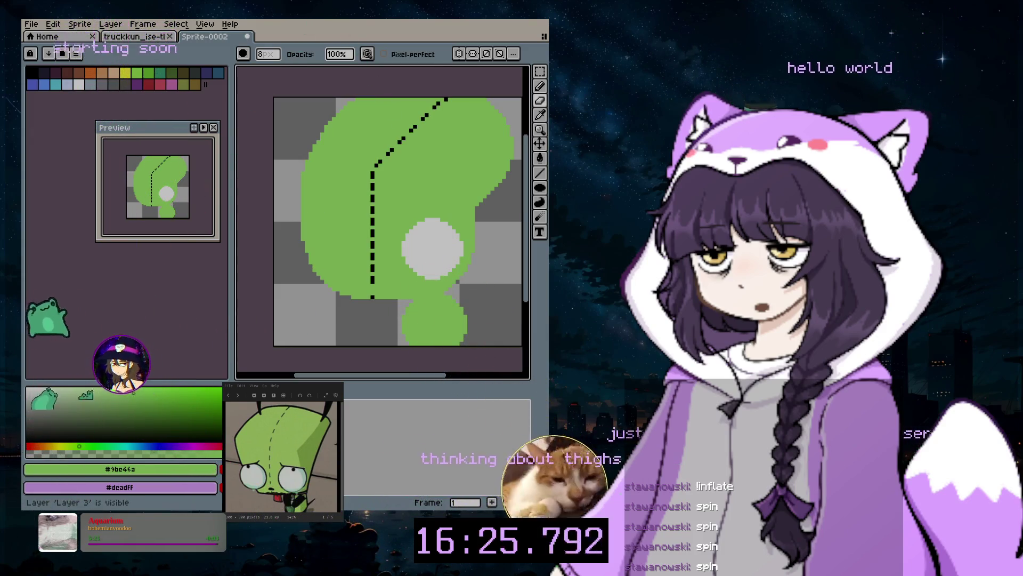
key(ctrl+z)
key(ctrl+z)
Hide Layer 3, make Layer 2 editable, and toggle the eye layer off and on
key(ctrl+y)
key(ctrl+y)
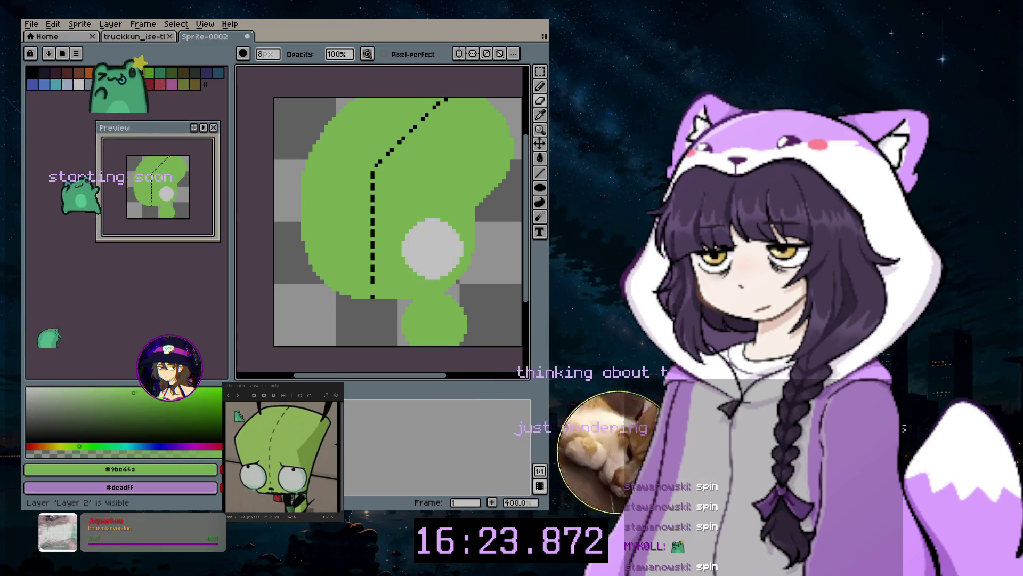
key(ctrl+z)
key(ctrl+y)
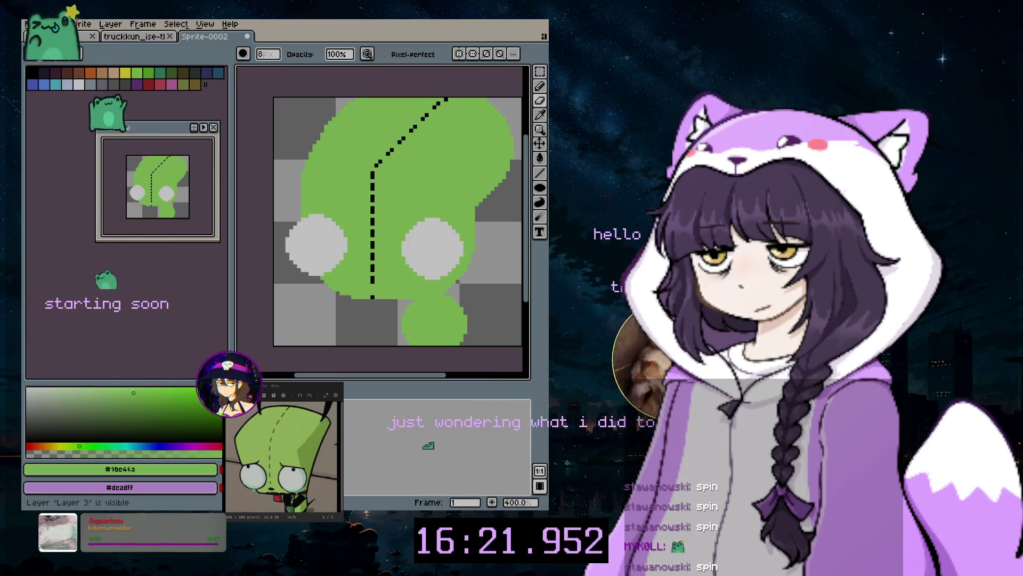
key(ctrl+z)
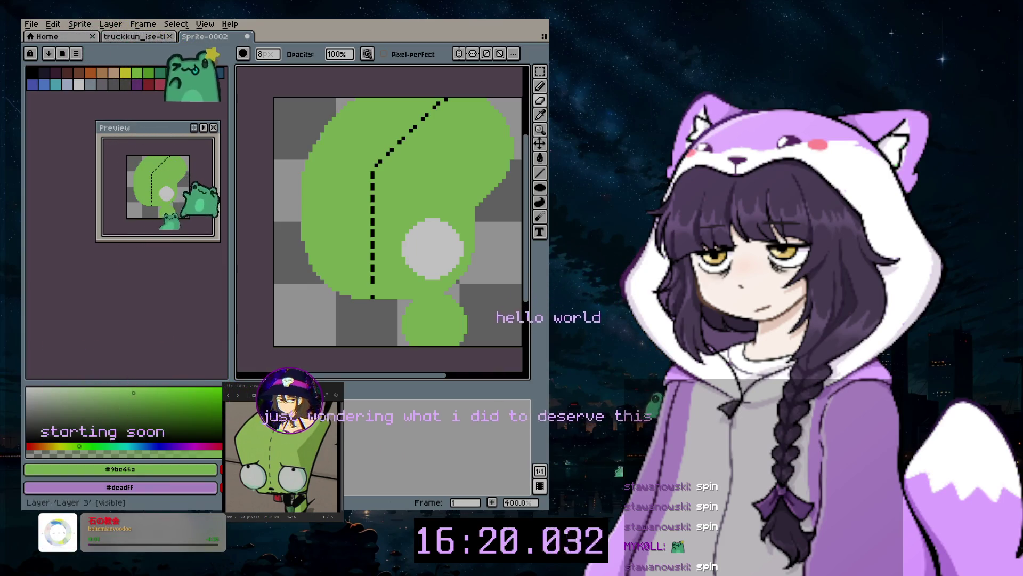
key(ctrl+z)
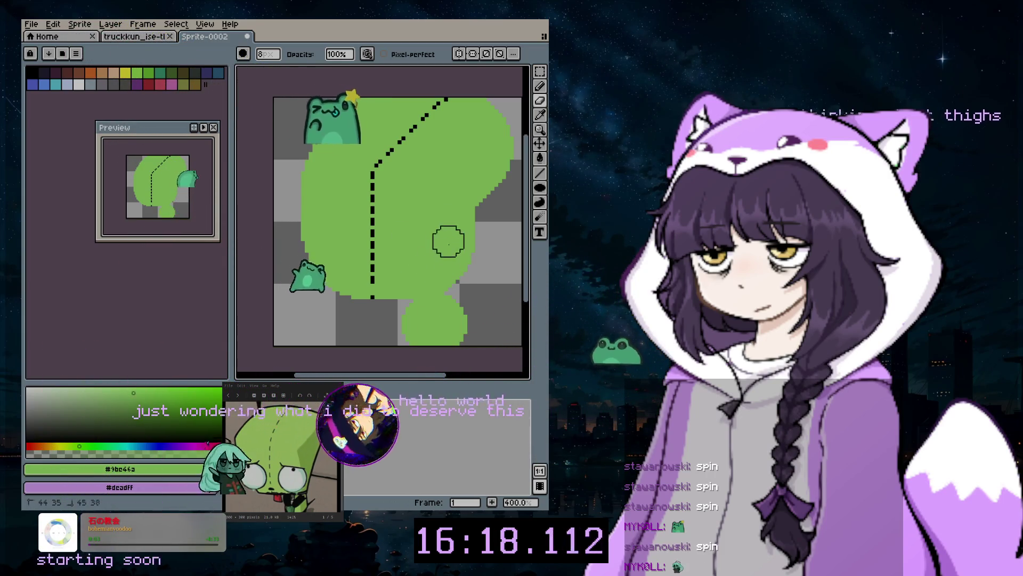
key(ctrl+z)
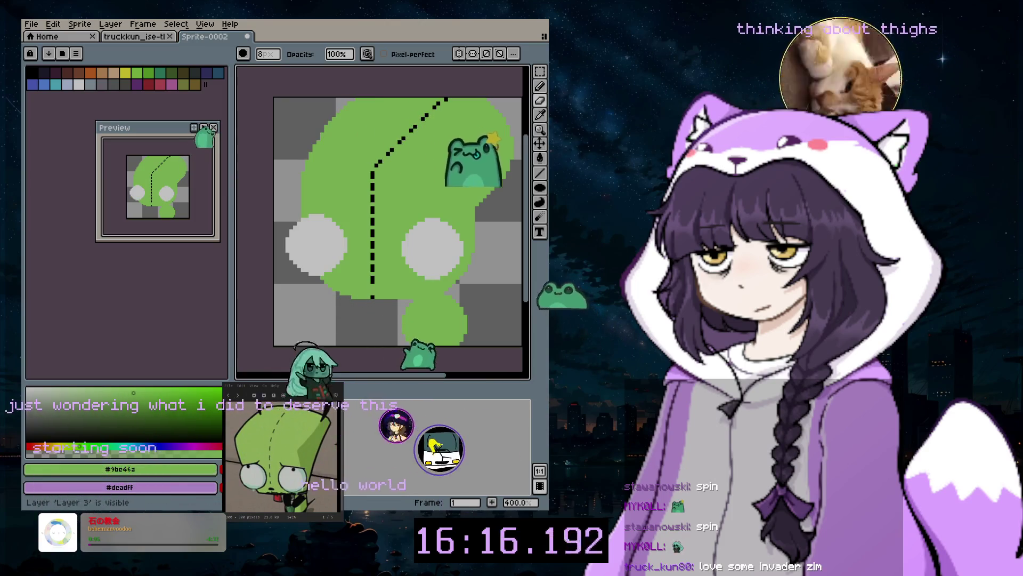
key(ctrl+z)
key(ctrl+z)
key(ctrl+z)
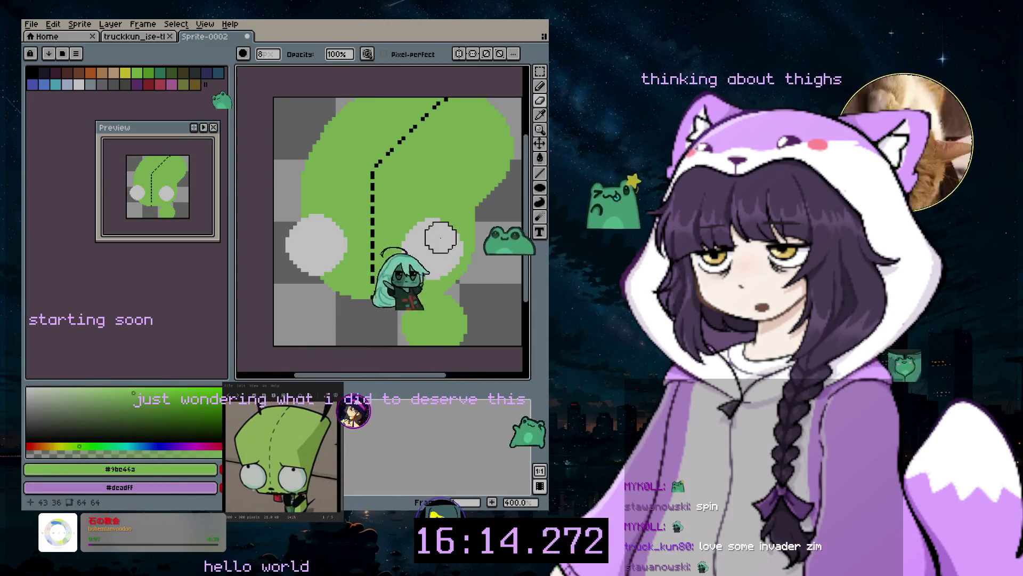
With a black 1px pencil, outline the head's left side, top, bottom and the eyes' tops
click(539, 85)
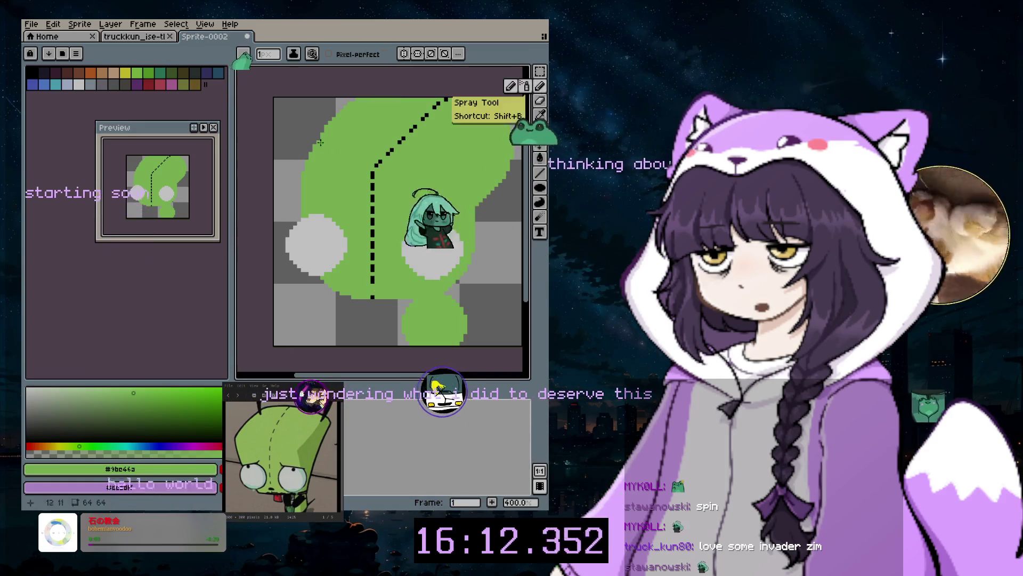
click(32, 72)
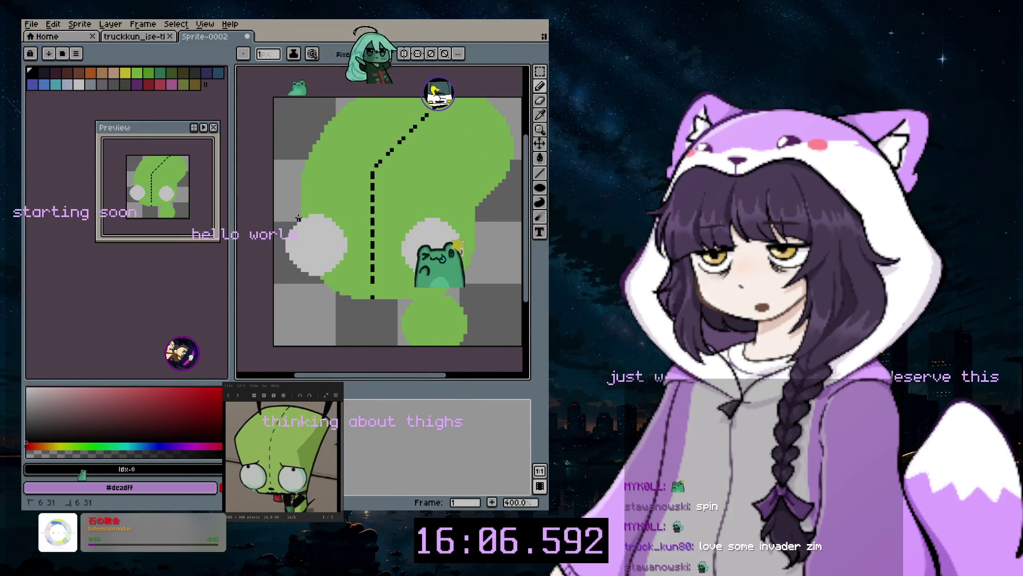
drag(299, 183, 337, 108)
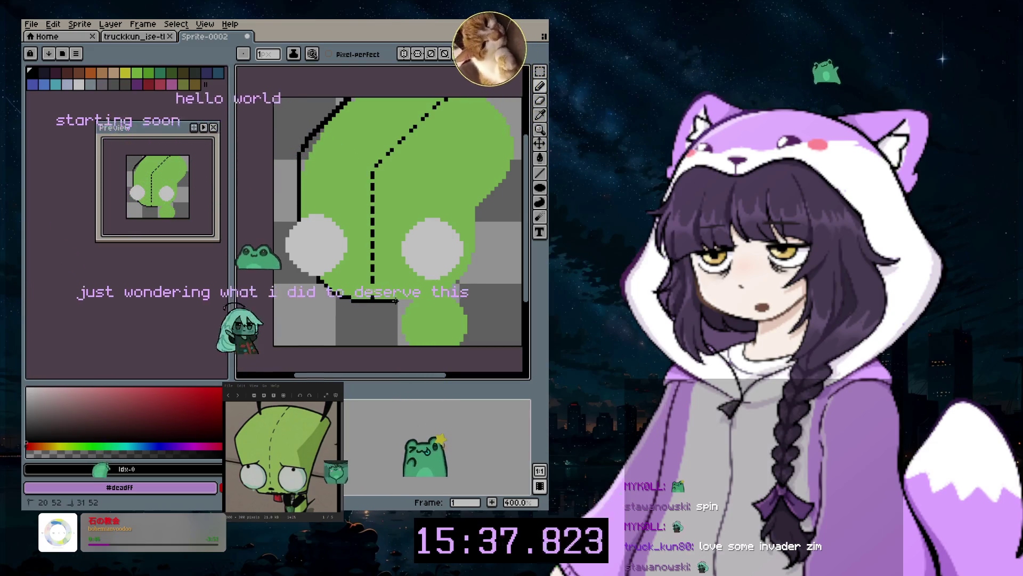
drag(401, 301, 407, 301)
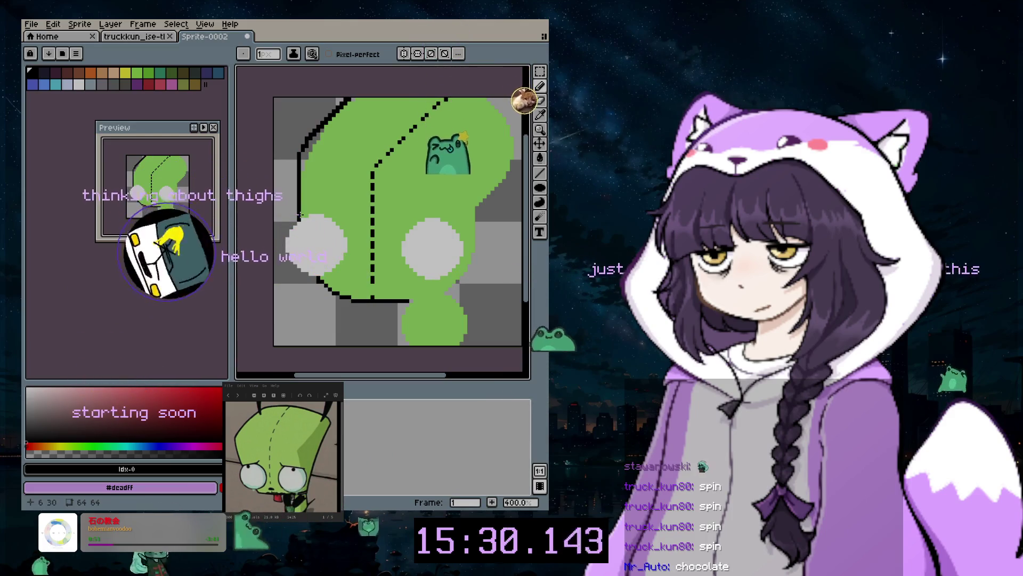
drag(299, 215, 333, 213)
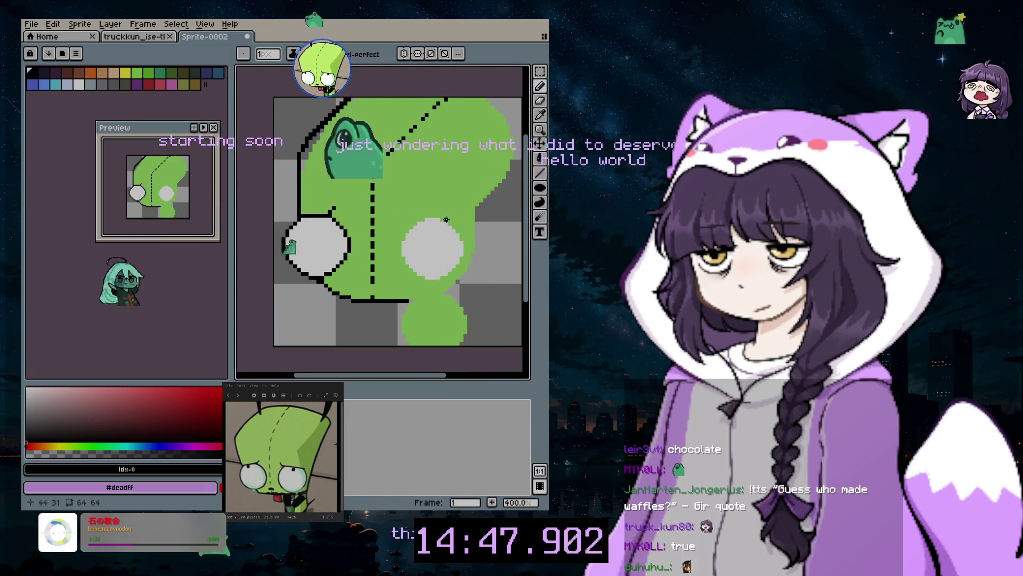
drag(443, 219, 420, 219)
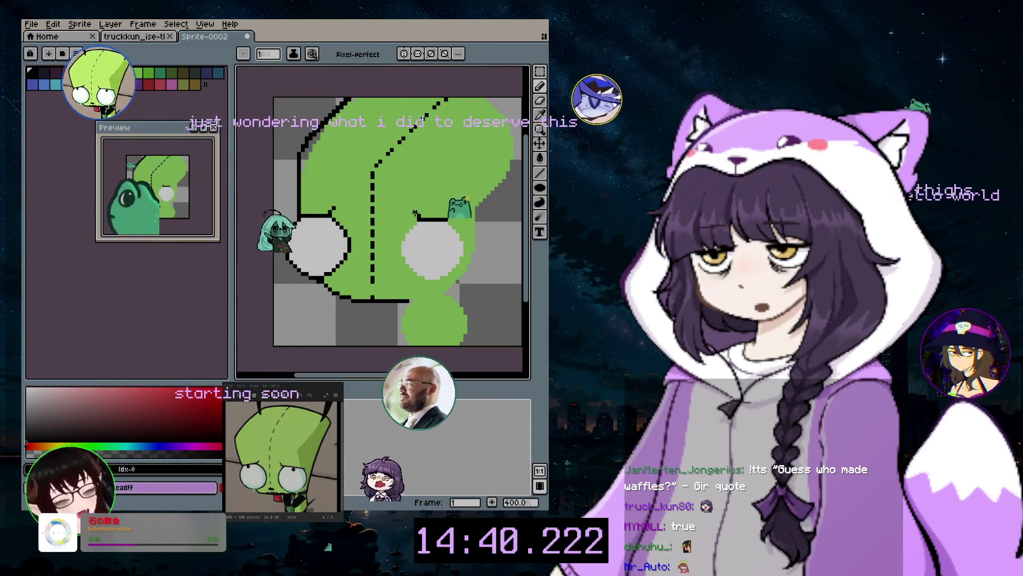
Undo the stray stroke near the right eye
key(ctrl+z)
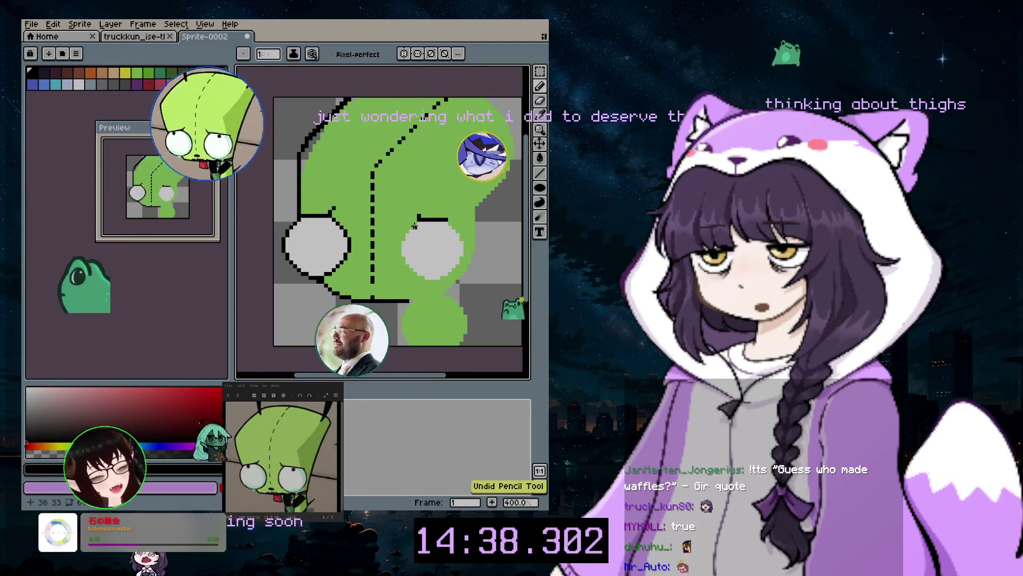
key(v)
key(b)
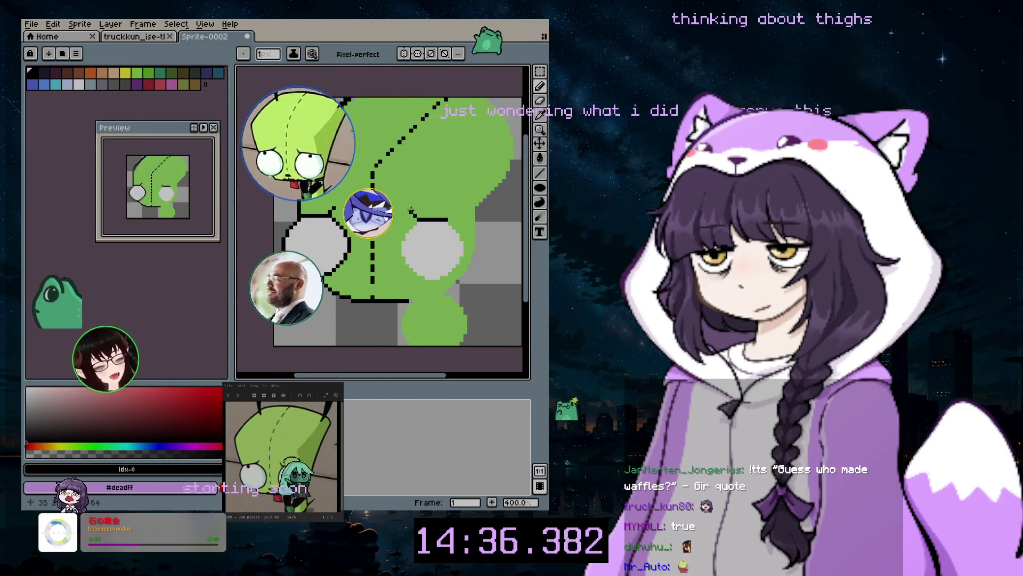
key(ctrl+z)
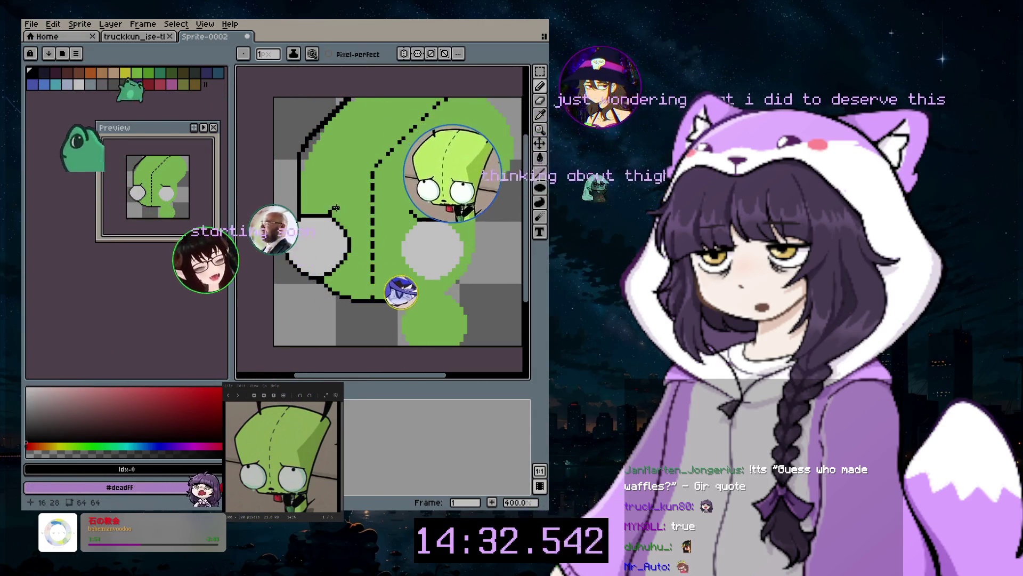
Outline the right eye's left edge in black and enlarge the brush to 4px
click(540, 100)
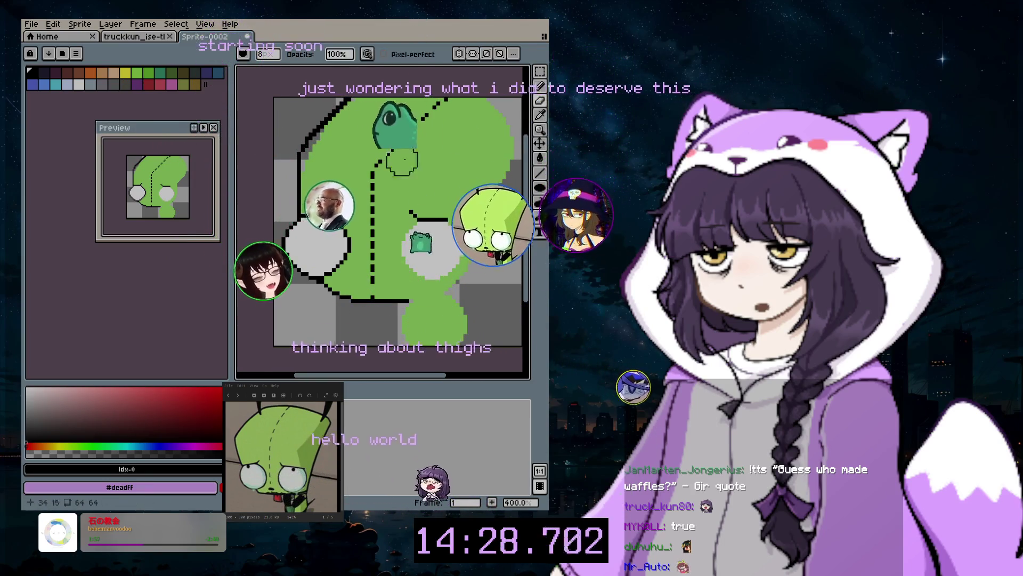
click(540, 86)
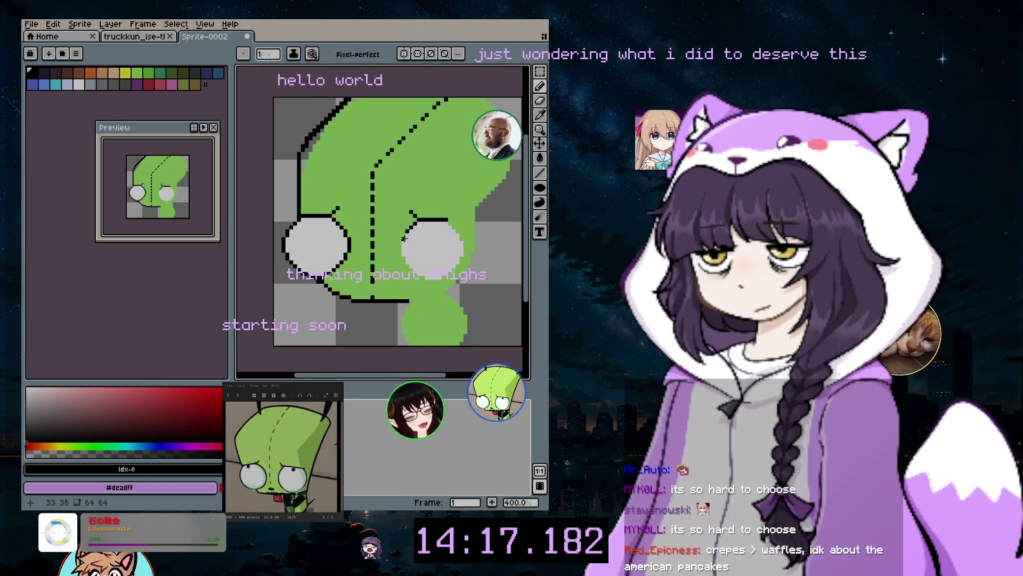
drag(403, 239, 399, 260)
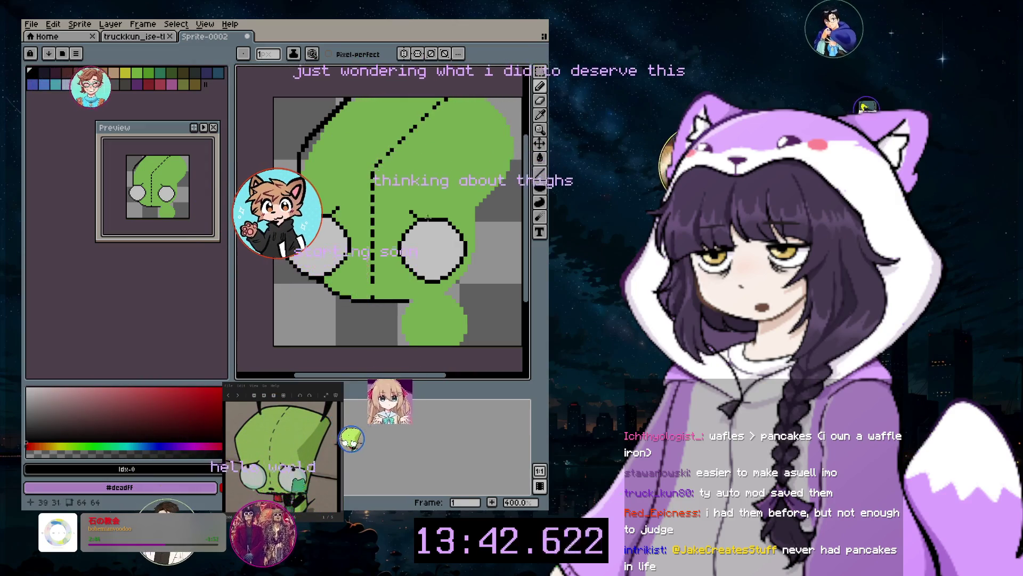
key(plus)
key(plus)
key(plus)
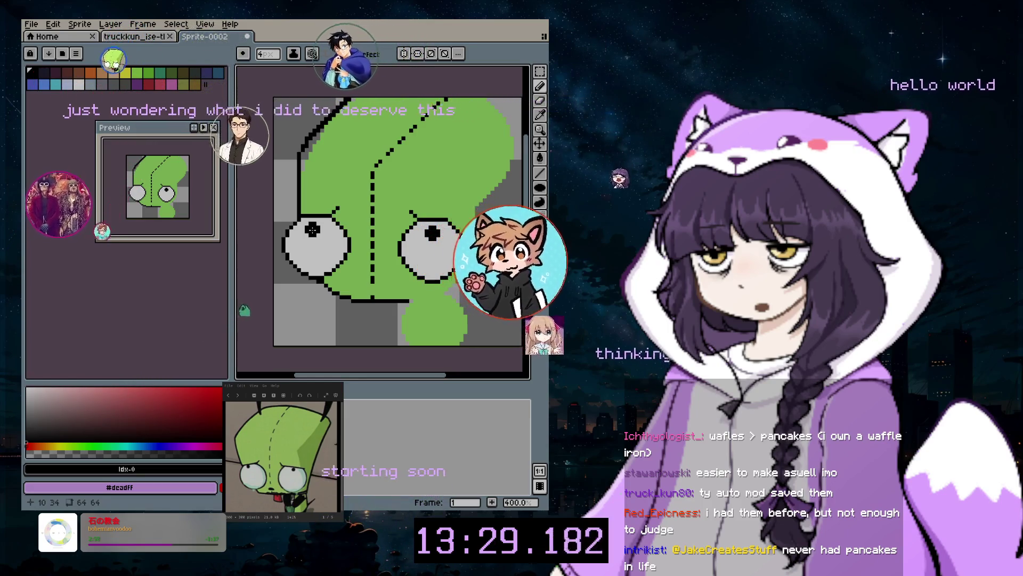
Outline the head's right edge in black with a short stroke and diagonal lines
scroll(460, 286, down, 3)
scroll(456, 263, up, 4)
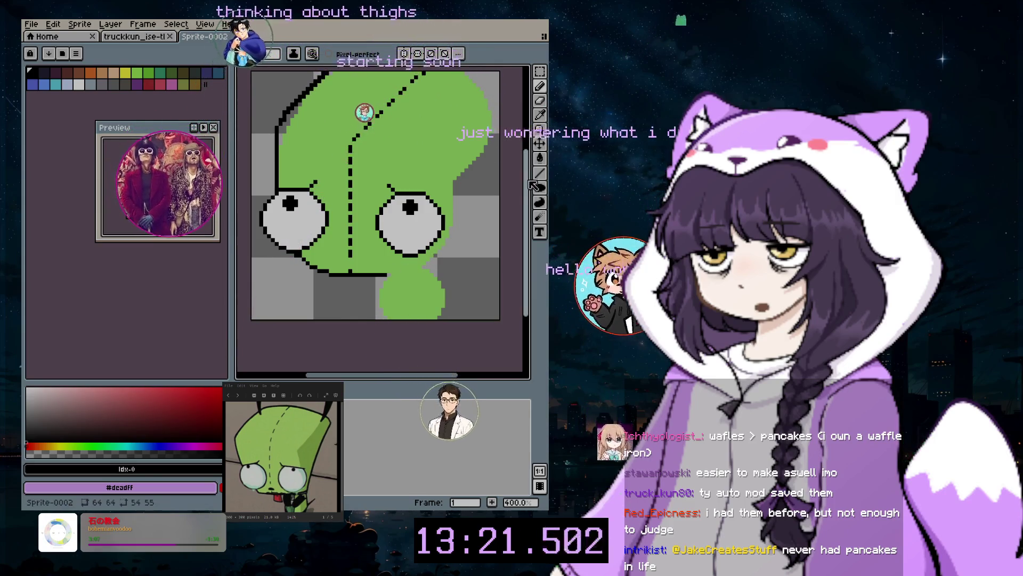
drag(529, 188, 533, 169)
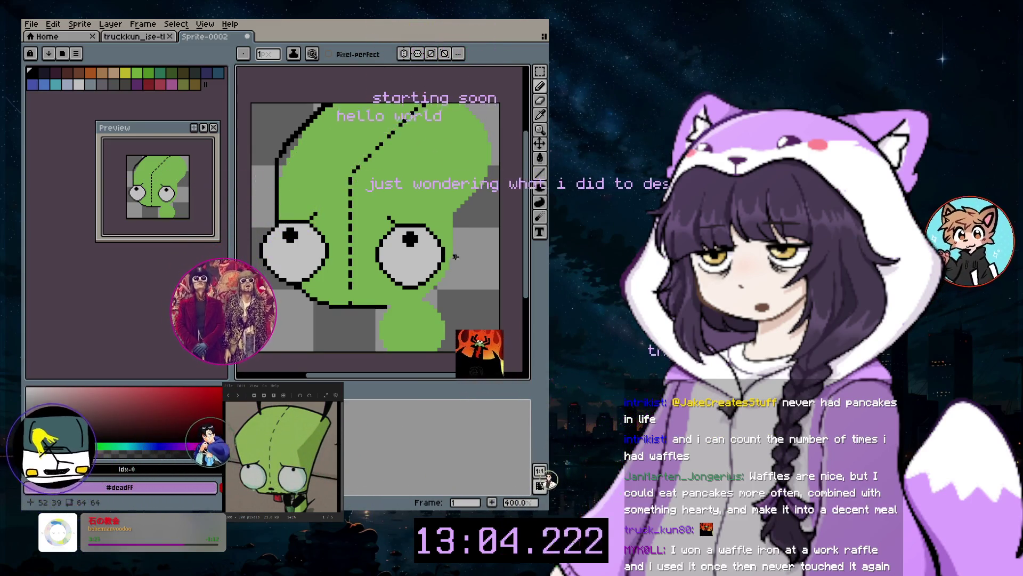
drag(456, 257, 453, 205)
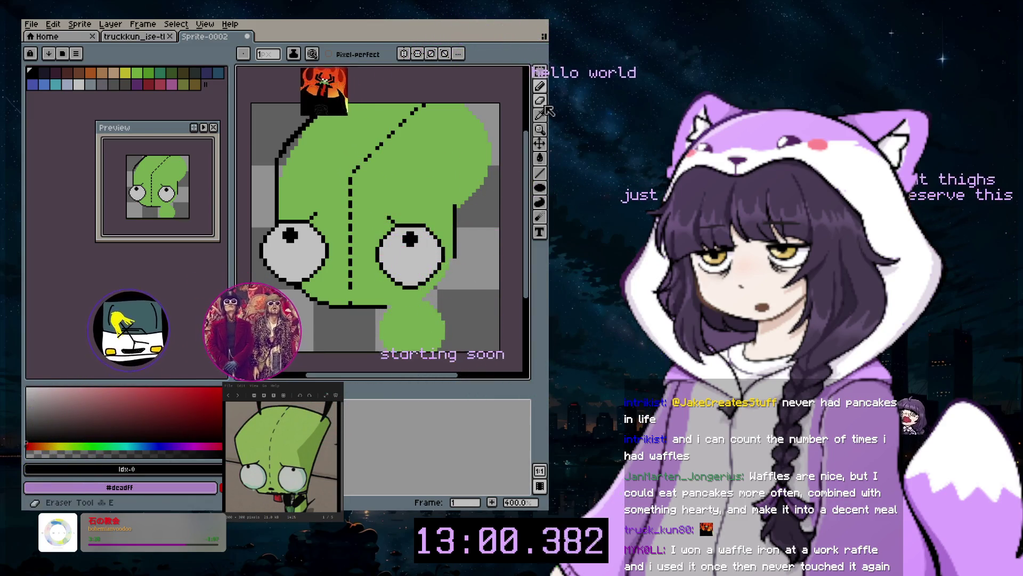
click(540, 172)
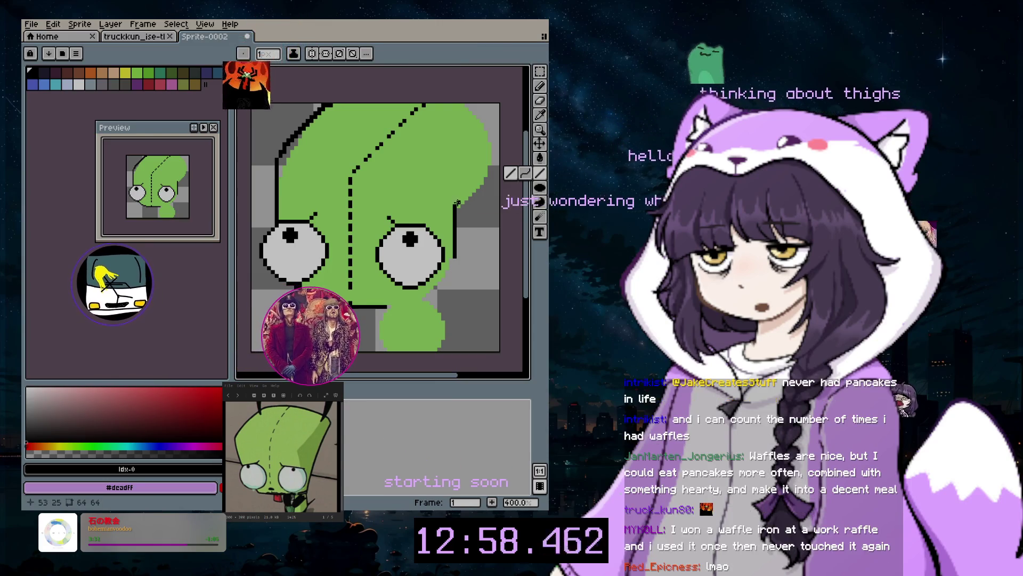
drag(456, 203, 498, 132)
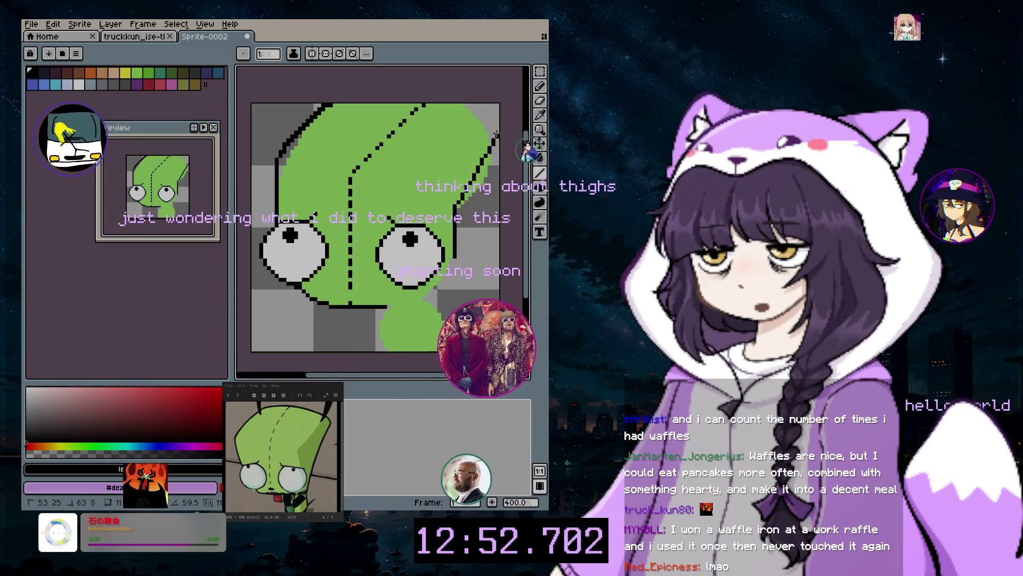
drag(496, 133, 497, 131)
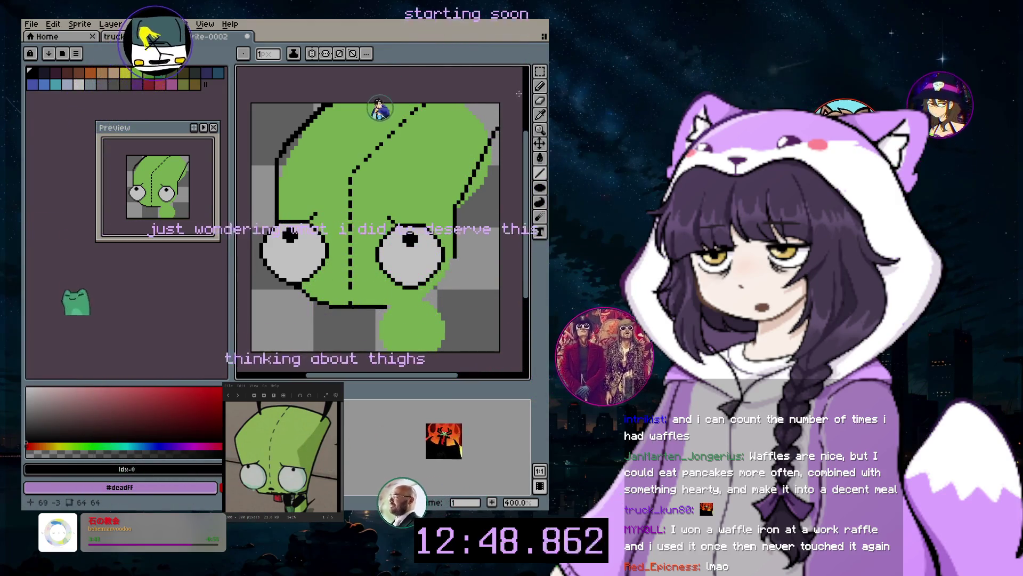
Open the layer context menu and toggle the green fill layer to check it
key(e)
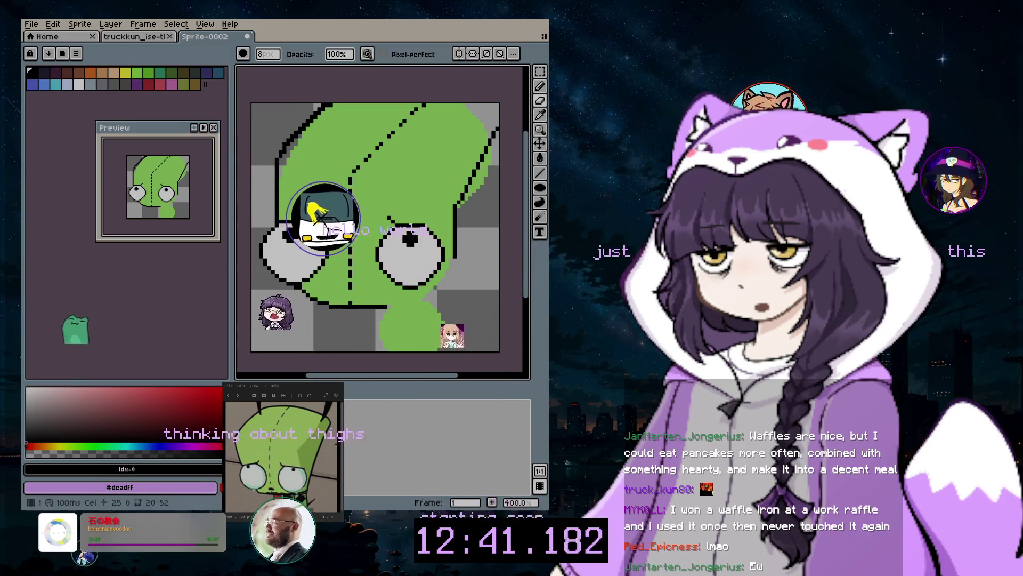
right_click(319, 421)
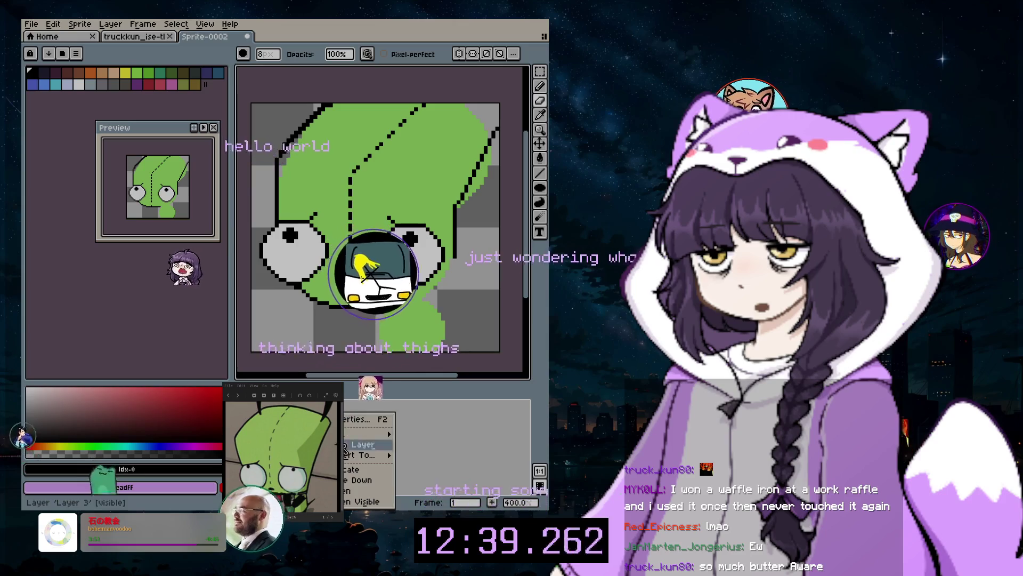
click(362, 502)
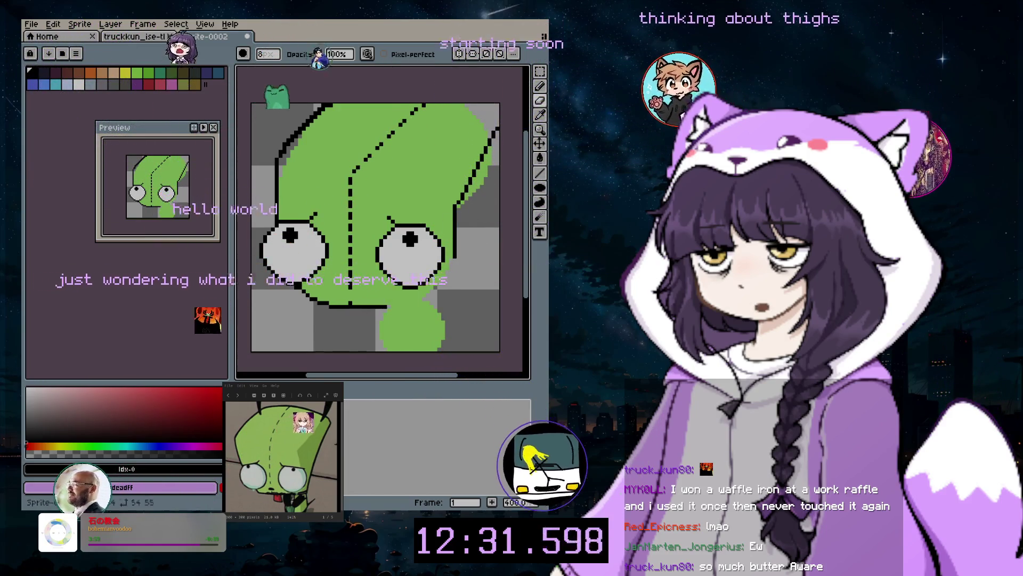
click(343, 63)
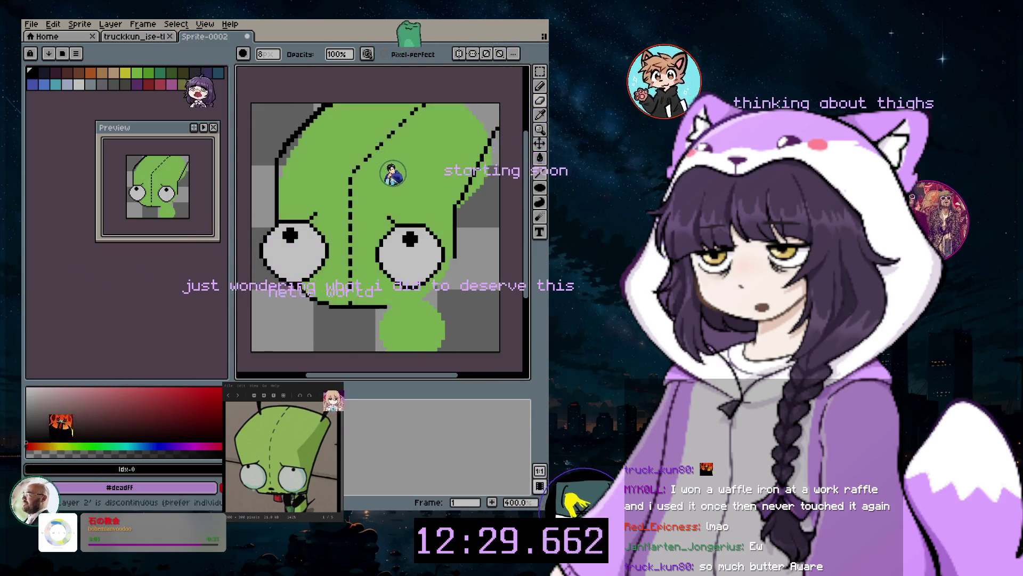
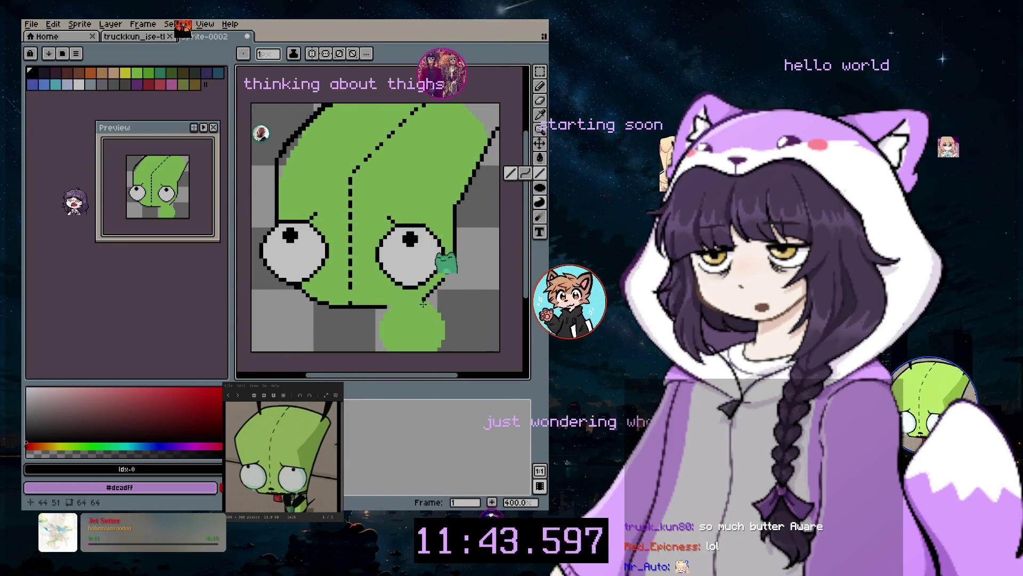
Draw a short black line along the right edge of Gir's chin
mouse_move(387, 305)
mouse_down()
mouse_move(386, 319)
mouse_move(390, 306)
mouse_up()
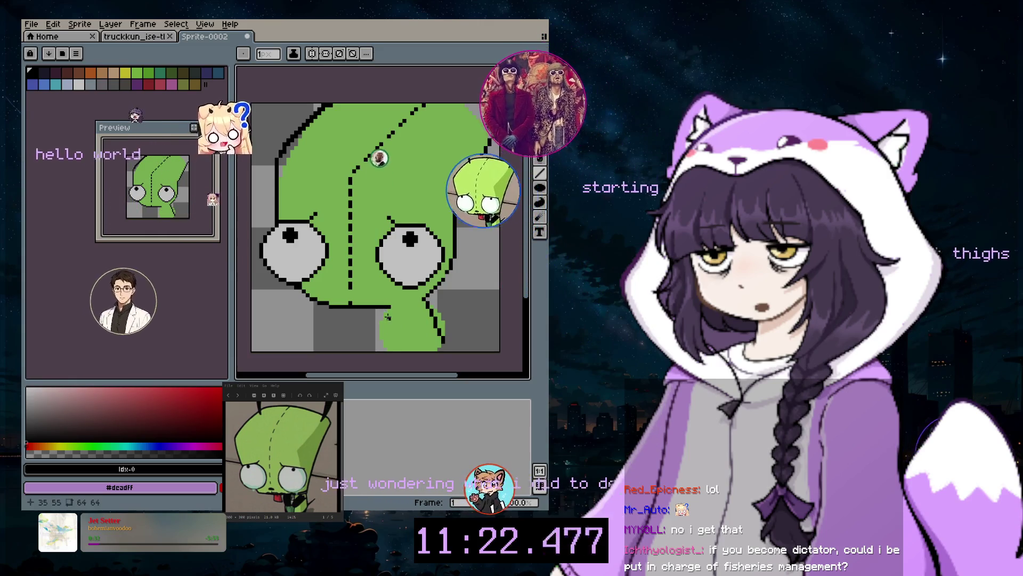
scroll(399, 195, up, 1)
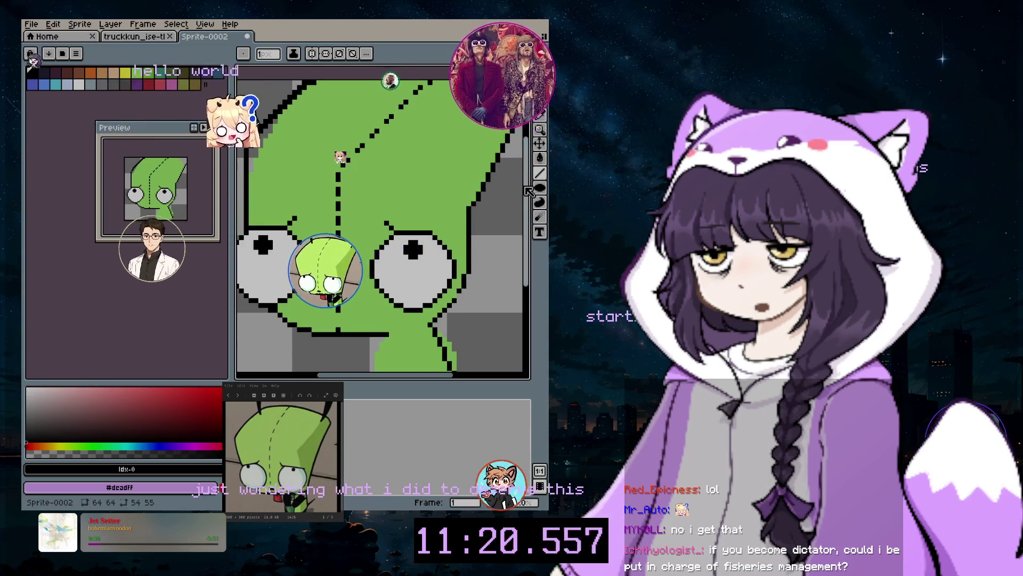
Sample the face green, enlarge the brush to 8 px, then select black from the palette
scroll(520, 160, up, 2)
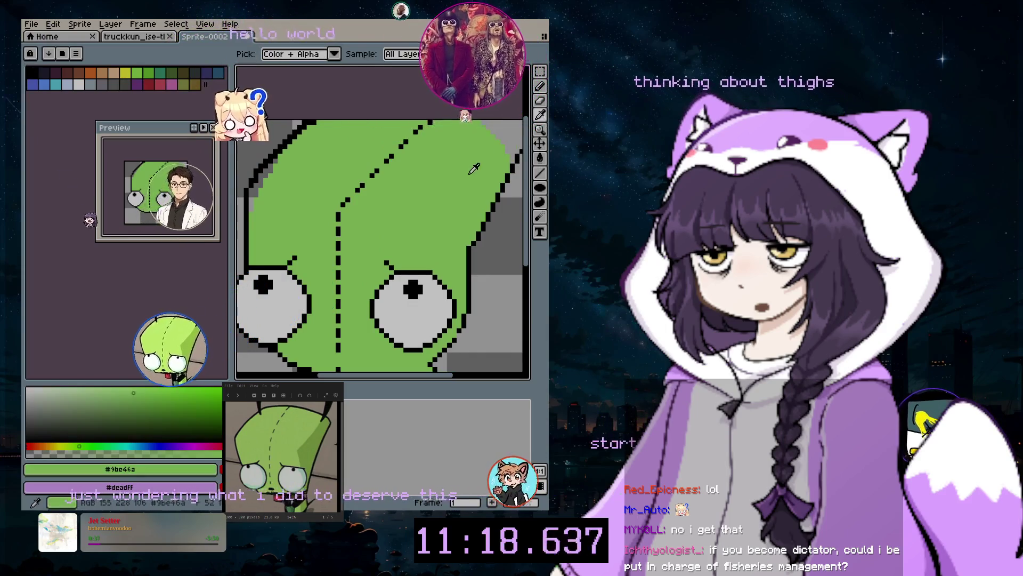
click(507, 150)
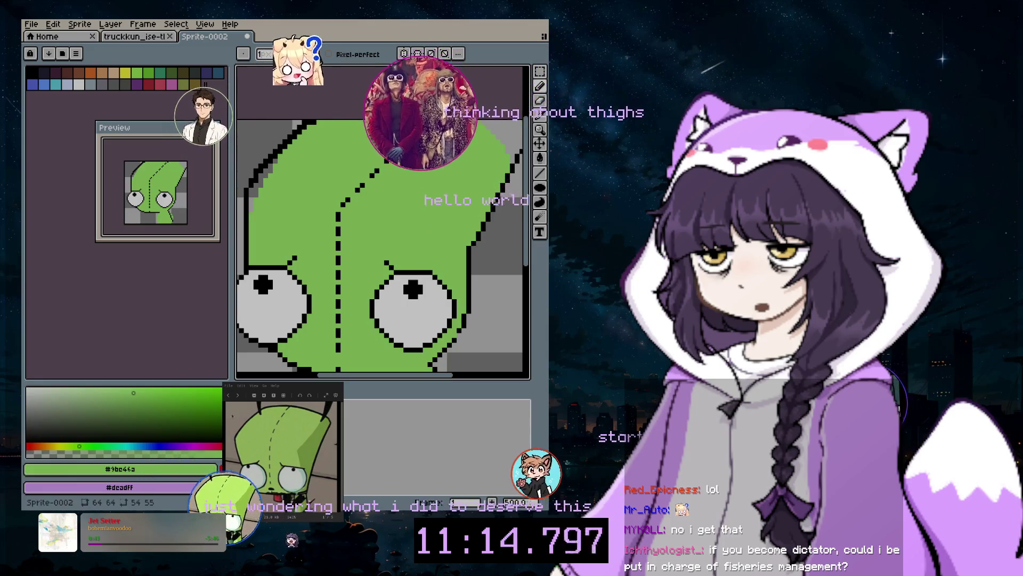
key(plus)
key(plus)
key(plus)
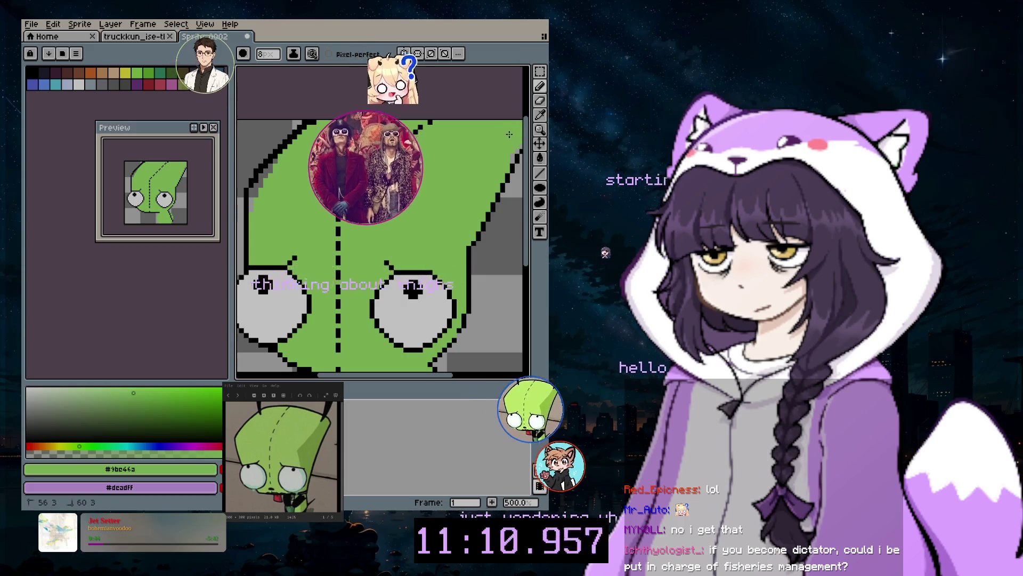
drag(539, 249, 535, 298)
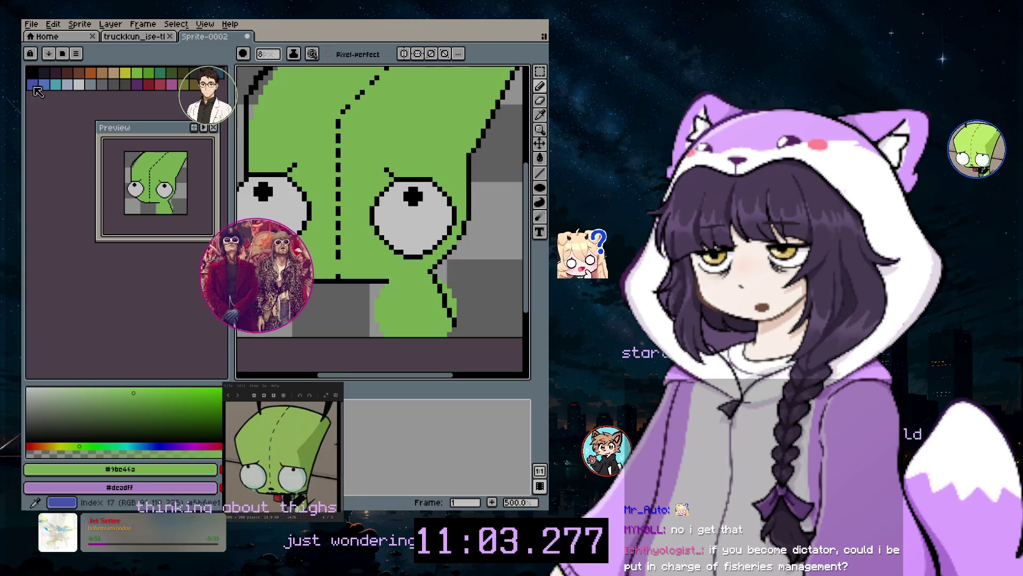
click(31, 72)
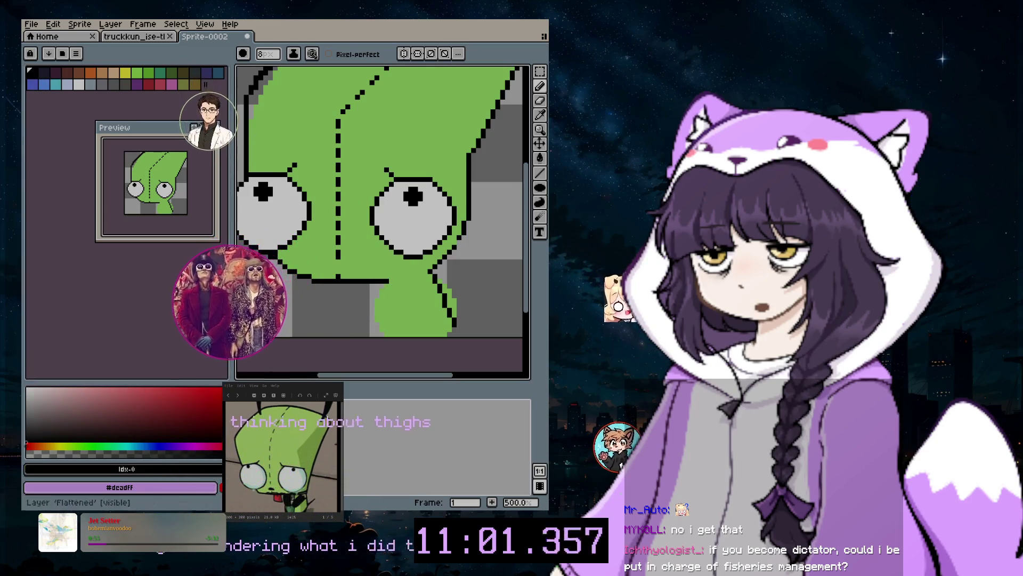
Paint a black dab on the upper chin and a second black patch lower right, undoing stray marks
click(391, 303)
key(ctrl+z)
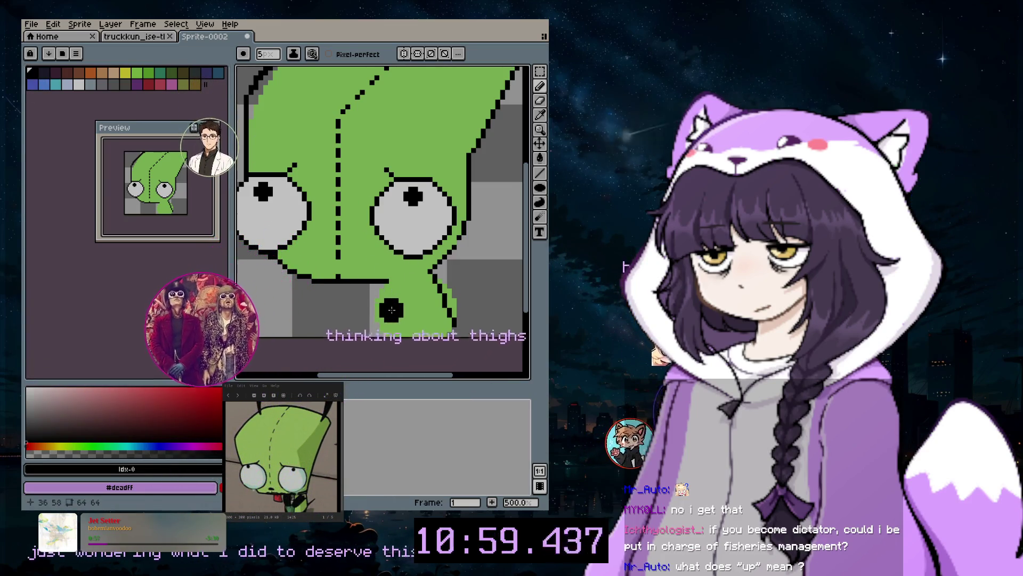
click(385, 299)
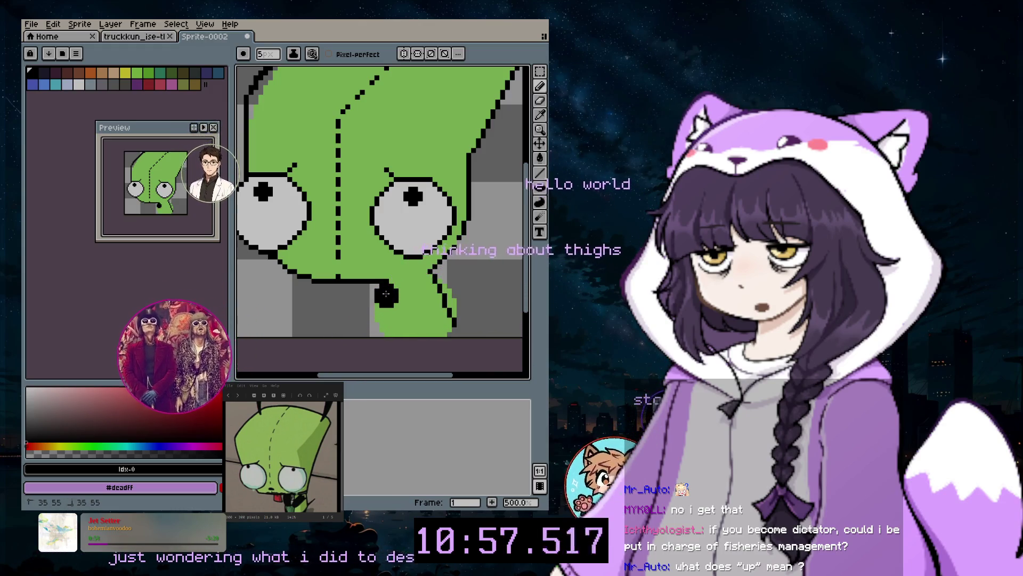
click(389, 309)
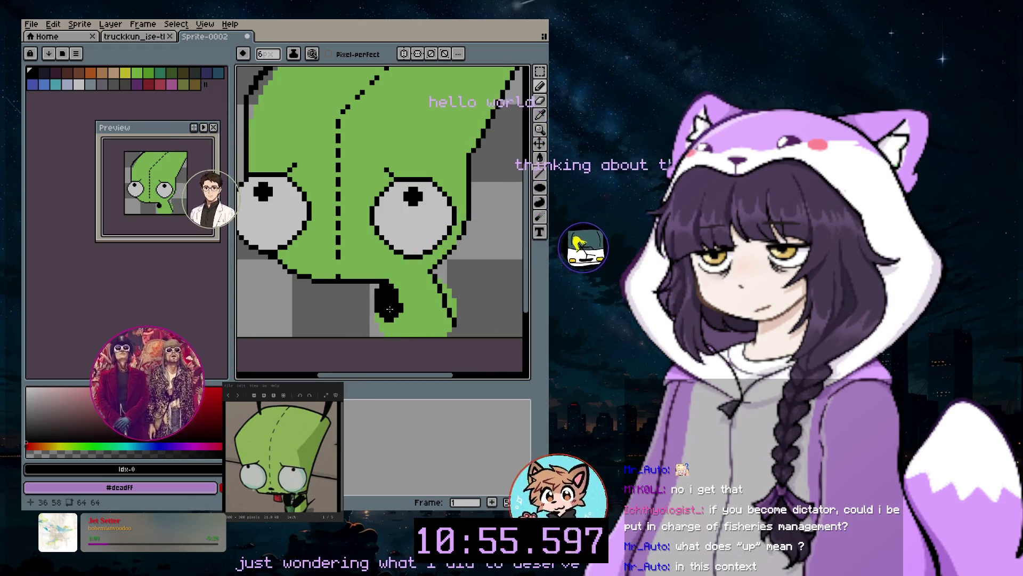
key(ctrl+z)
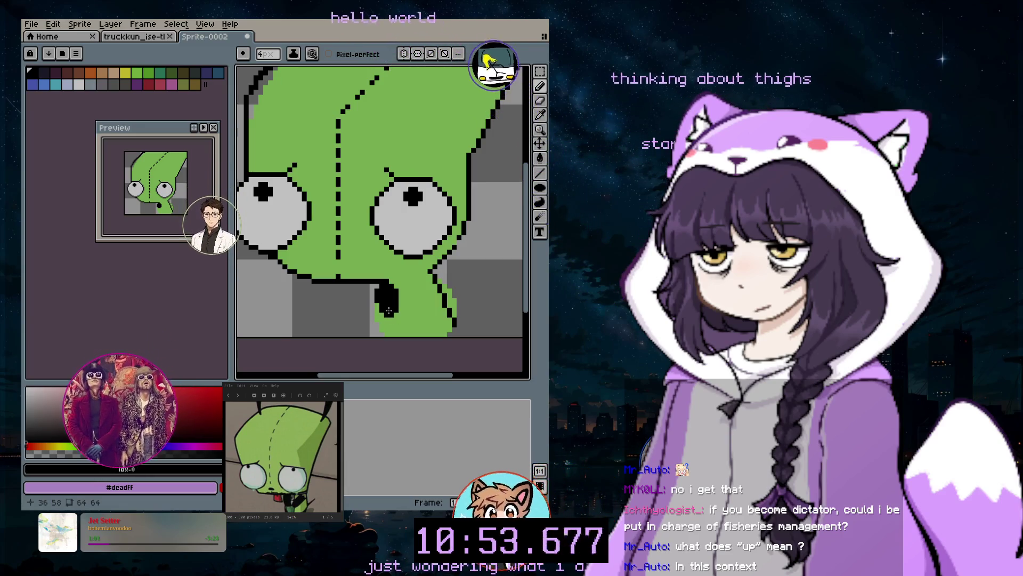
click(424, 318)
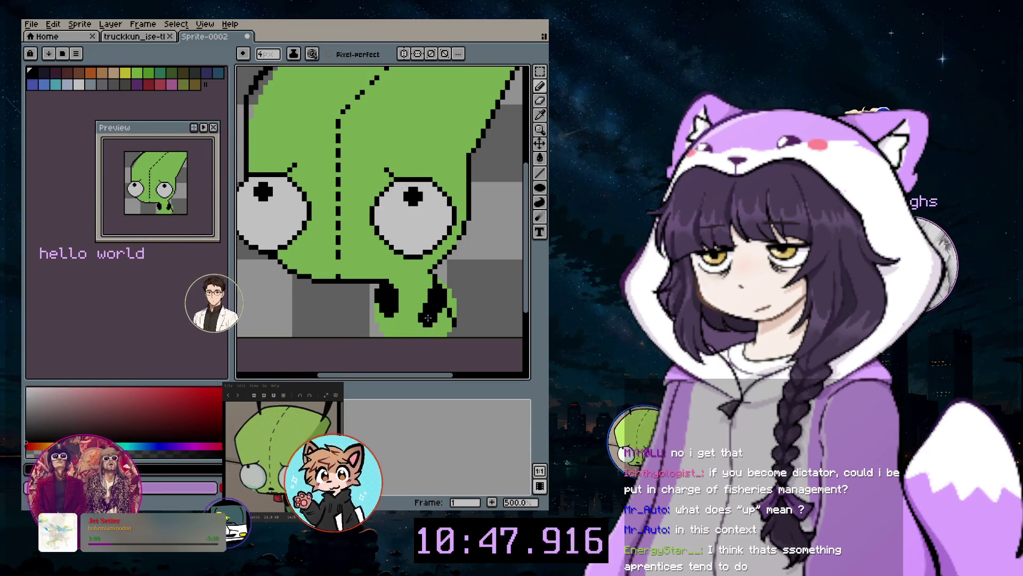
click(114, 85)
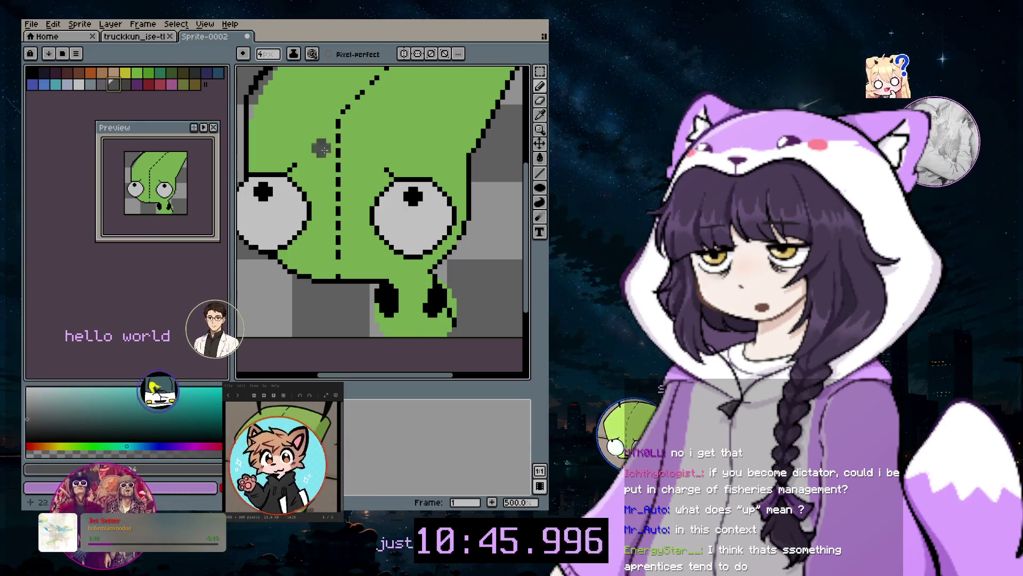
scroll(417, 295, up, 5)
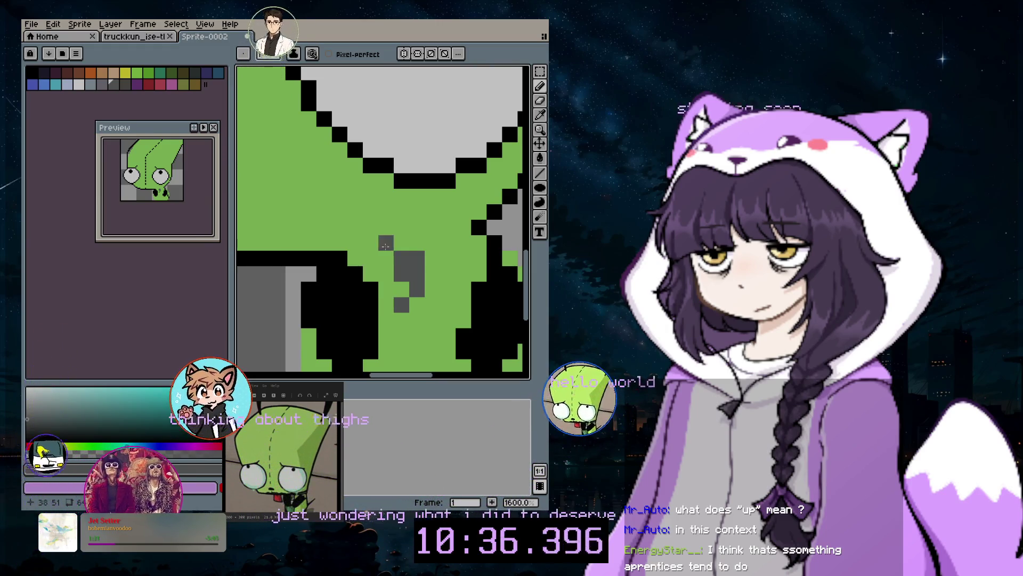
Zoom out on the canvas and select the red palette swatch (index 27)
scroll(385, 245, down, 3)
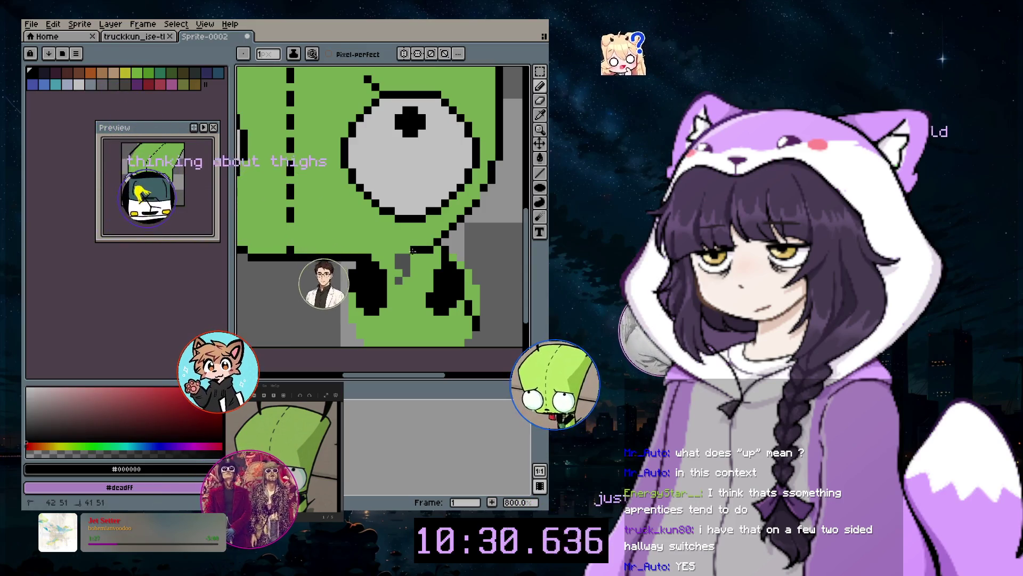
scroll(381, 257, down, 3)
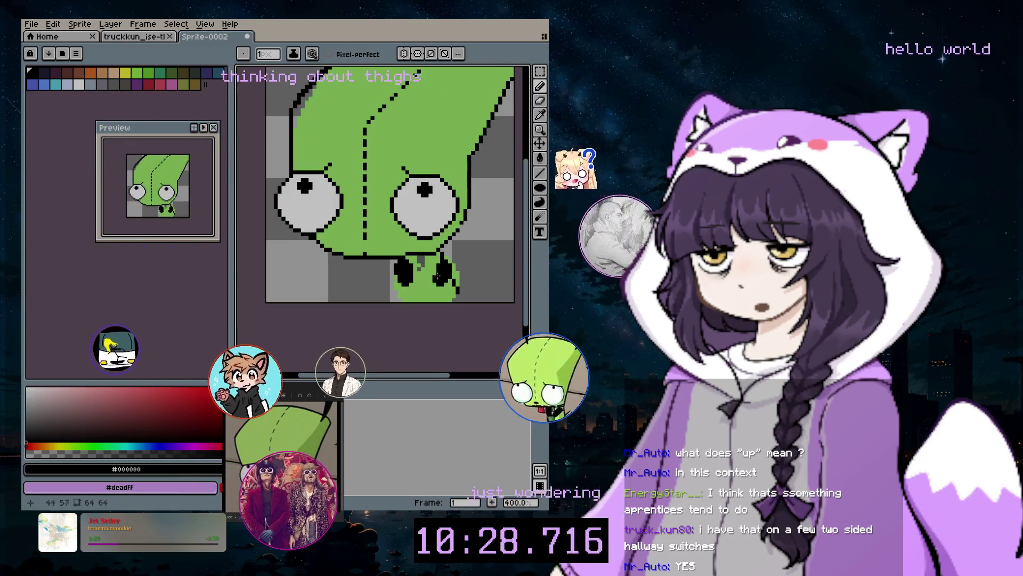
scroll(425, 307, down, 2)
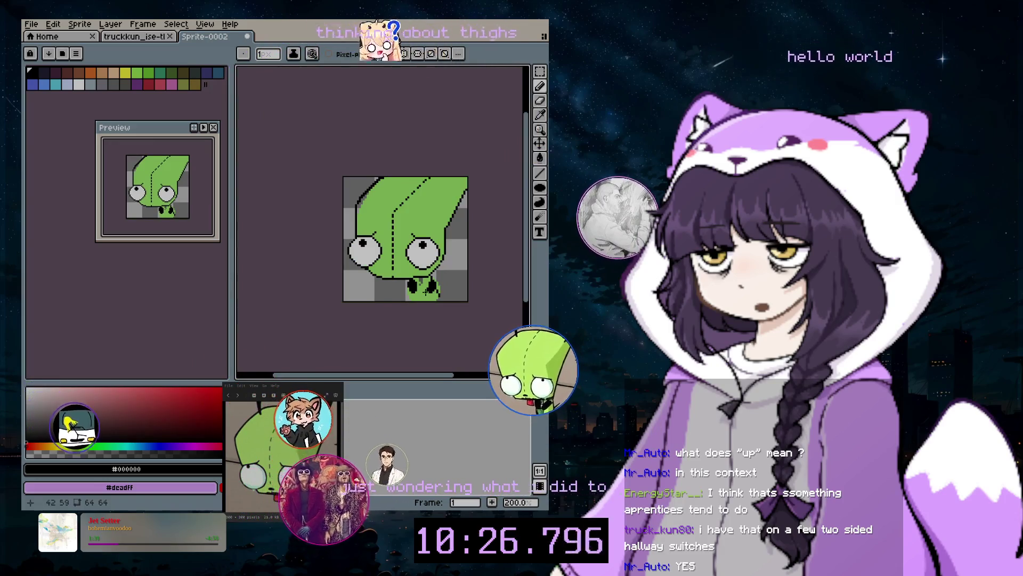
scroll(424, 306, down, 2)
scroll(424, 299, up, 4)
click(149, 85)
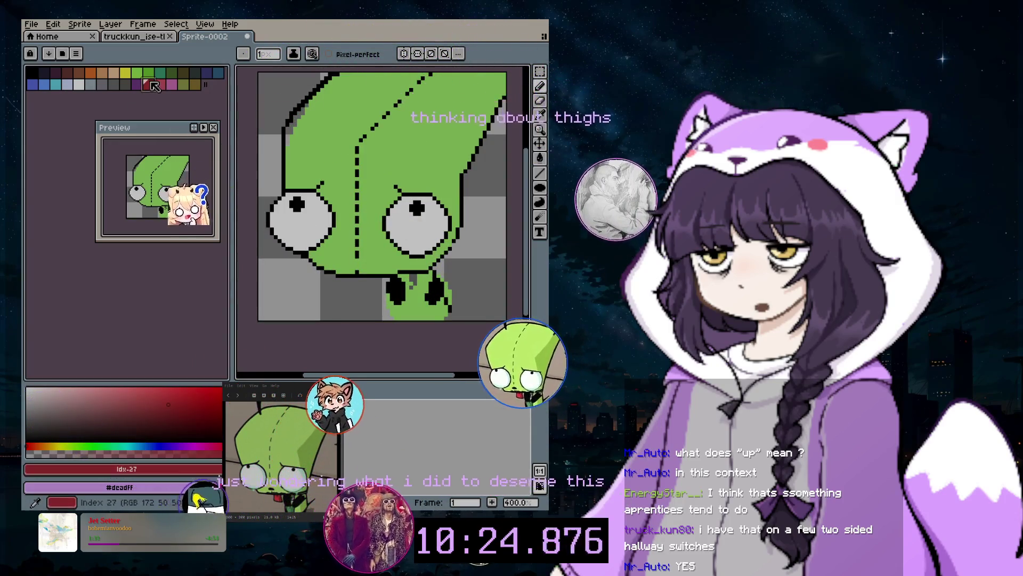
Paint red tongue pixels below the chin and brighten the red in the colour picker
click(359, 280)
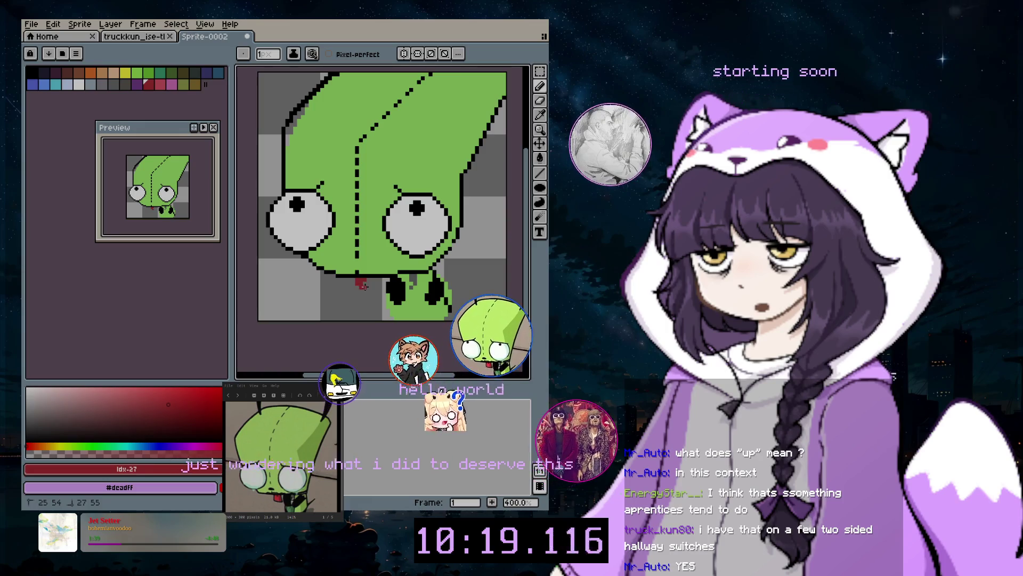
click(186, 400)
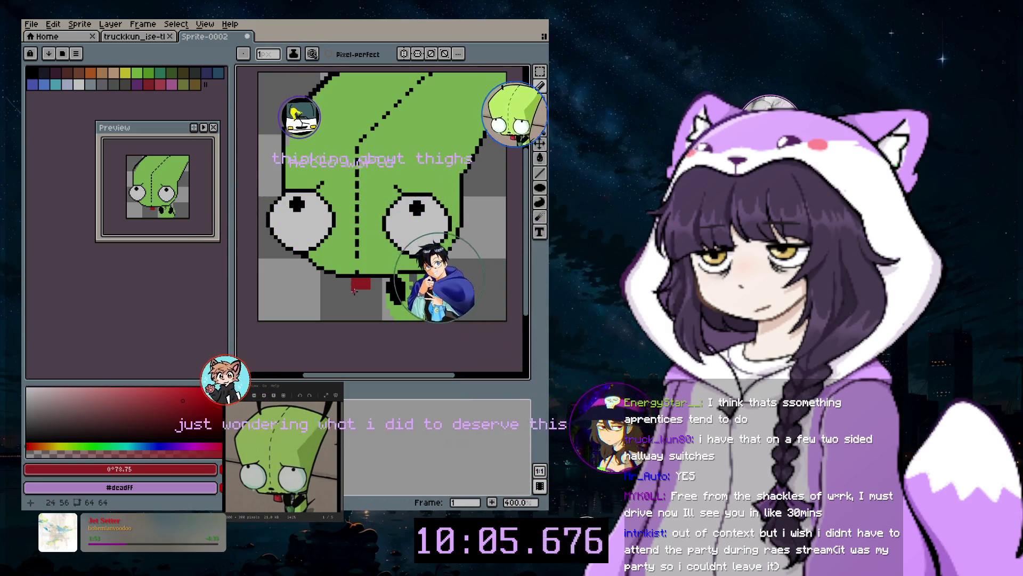
scroll(363, 294, down, 1)
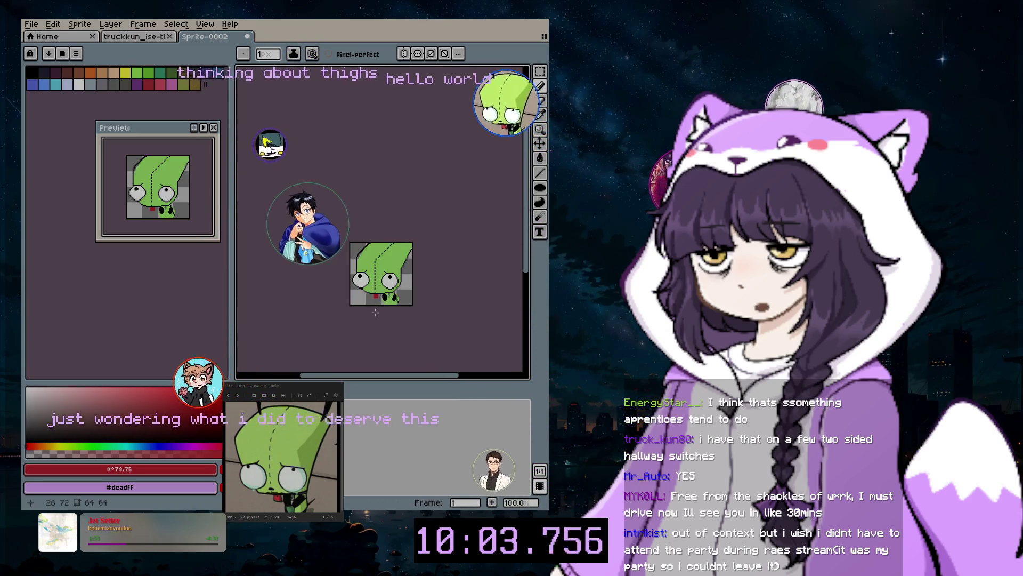
scroll(376, 296, up, 3)
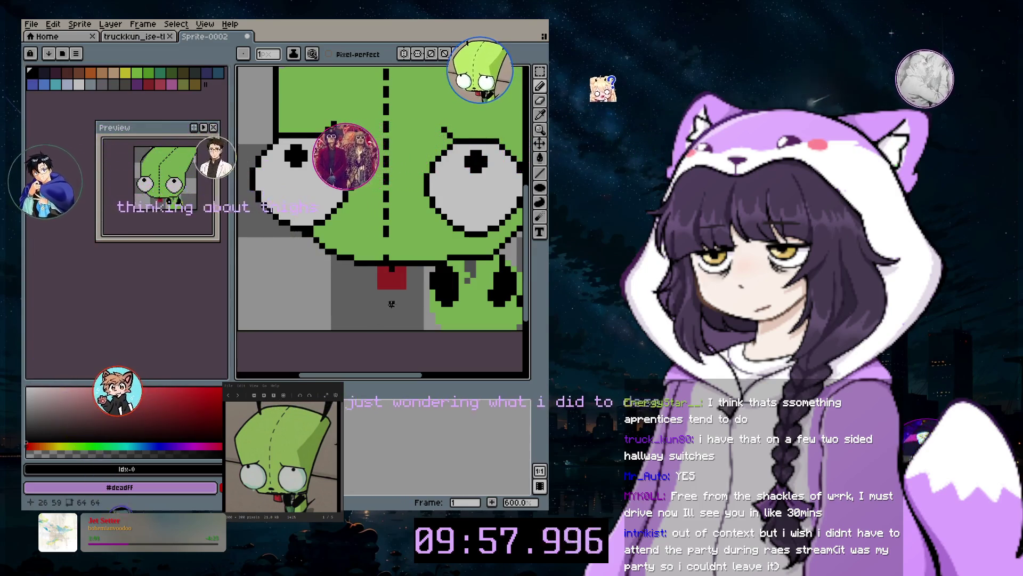
scroll(405, 271, down, 1)
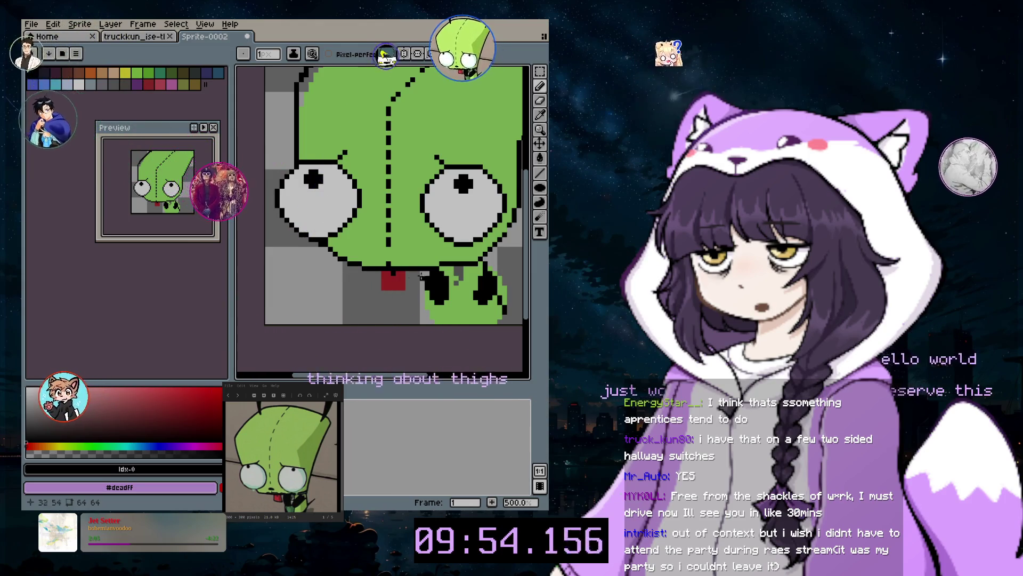
Switch to the Eraser, shrink it down, and zoom in on the face for single-pixel erasing
key(e)
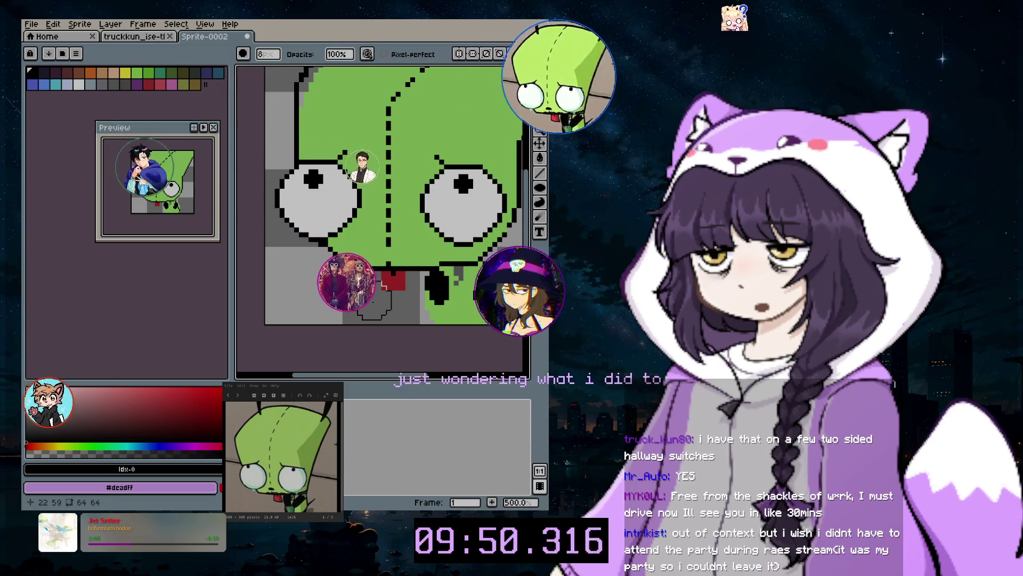
key(minus)
key(minus)
key(minus)
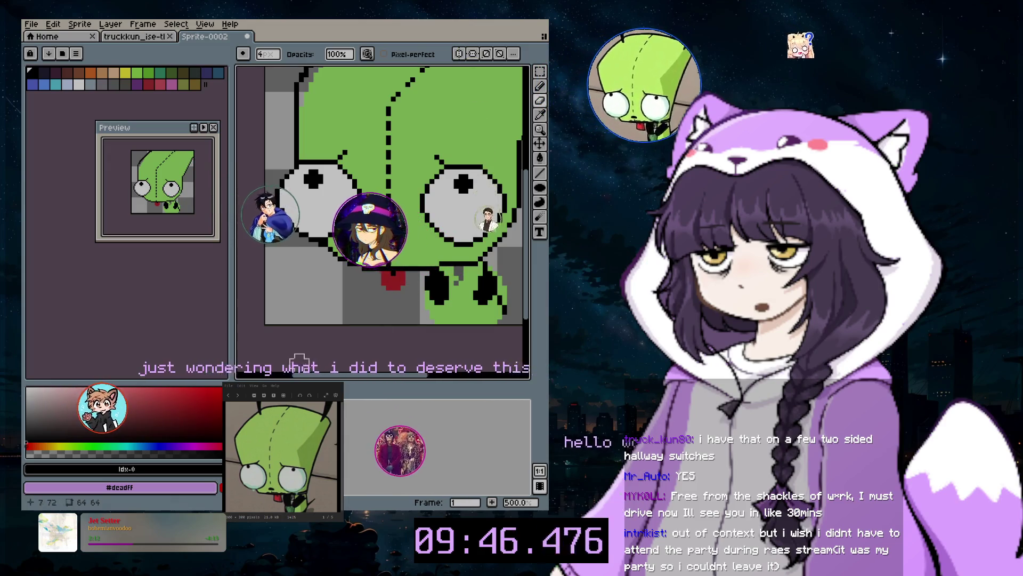
key(2)
scroll(373, 354, up, 1)
scroll(405, 346, up, 1)
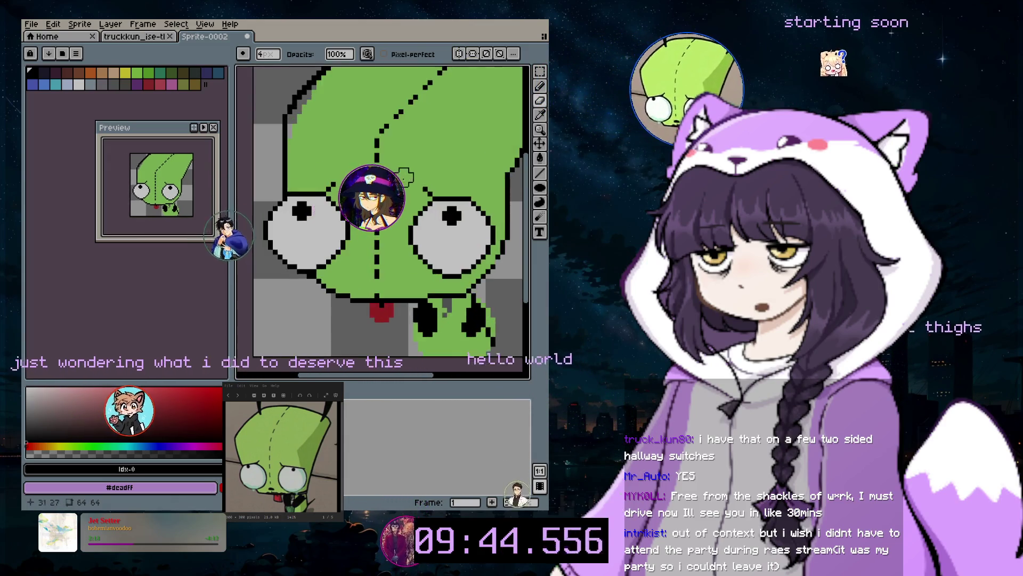
scroll(437, 336, up, 1)
scroll(467, 327, up, 1)
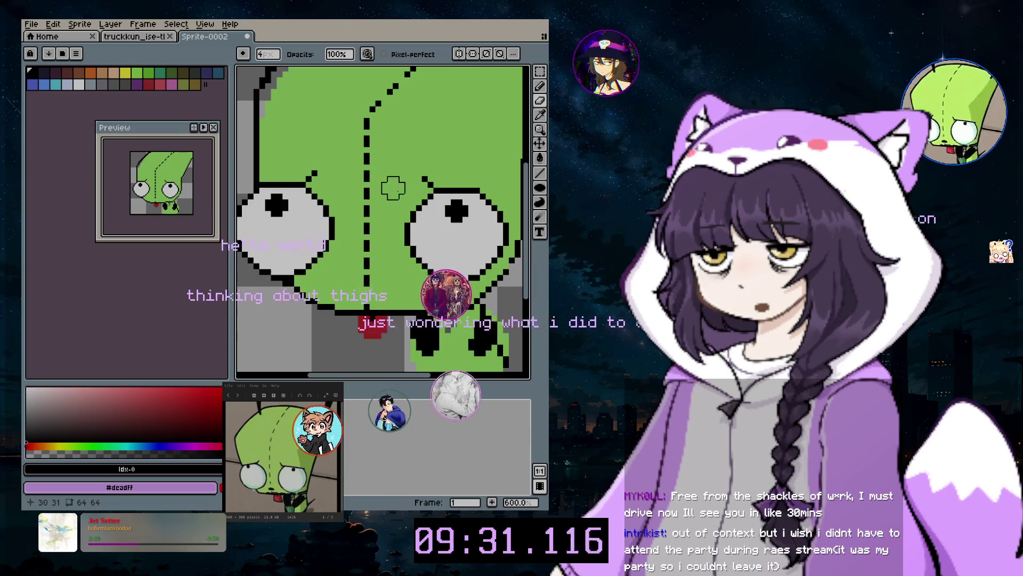
click(539, 100)
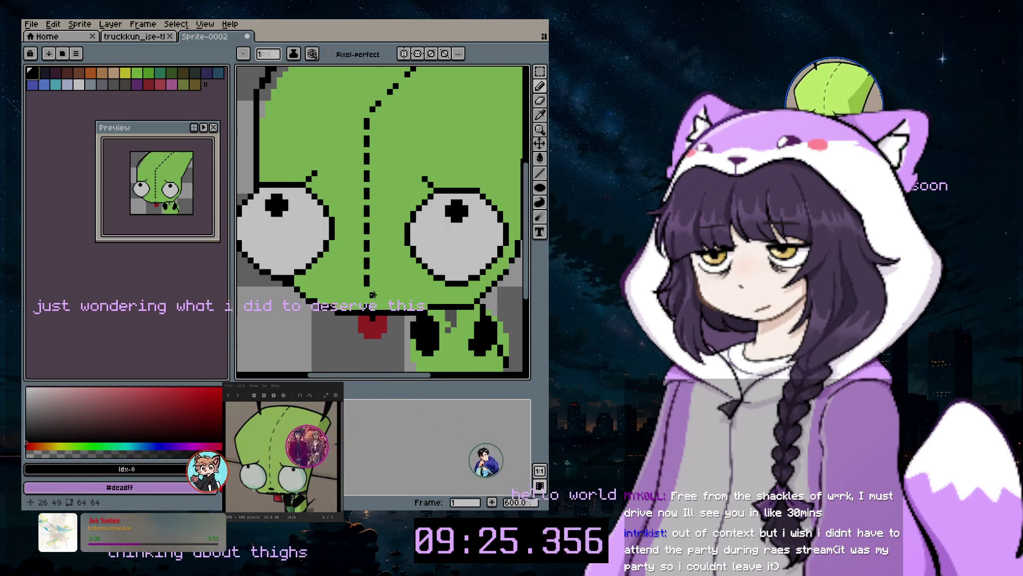
Undo the stray black stroke above the nose and eyedrop the face green #9be46a
scroll(373, 294, up, 3)
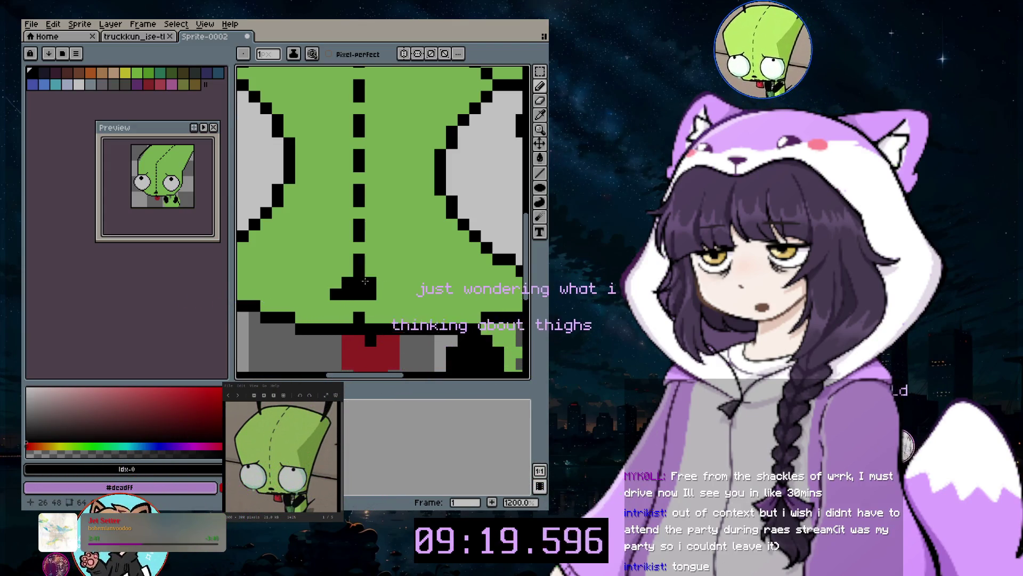
key(ctrl+z)
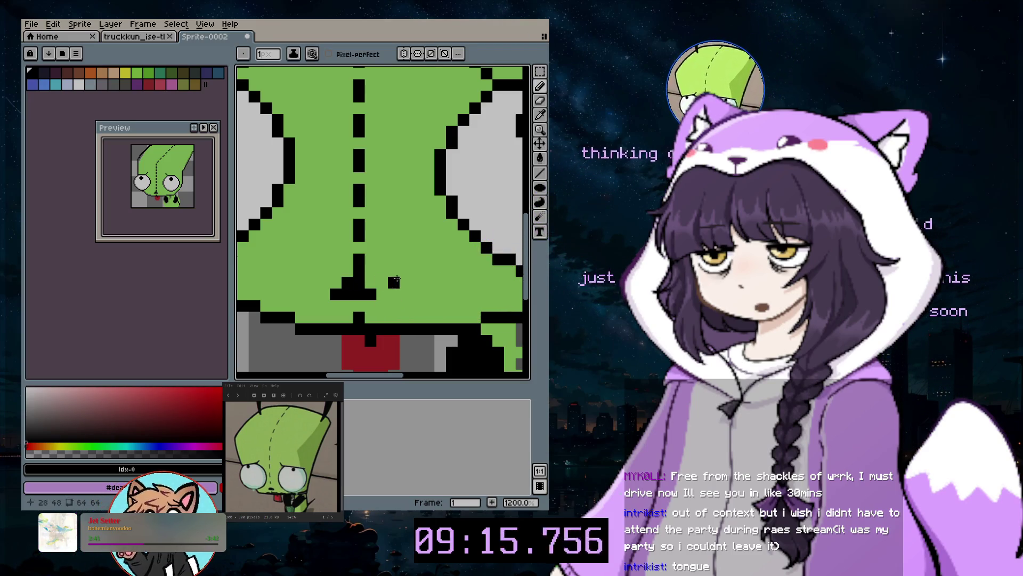
scroll(372, 286, down, 1)
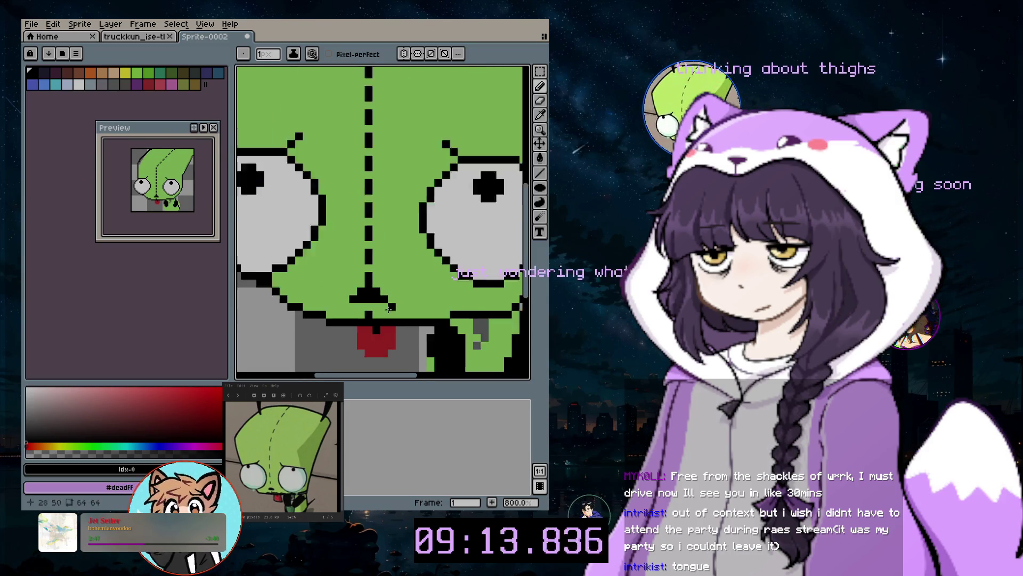
scroll(384, 280, down, 1)
scroll(400, 272, down, 1)
scroll(417, 263, down, 1)
scroll(418, 265, down, 1)
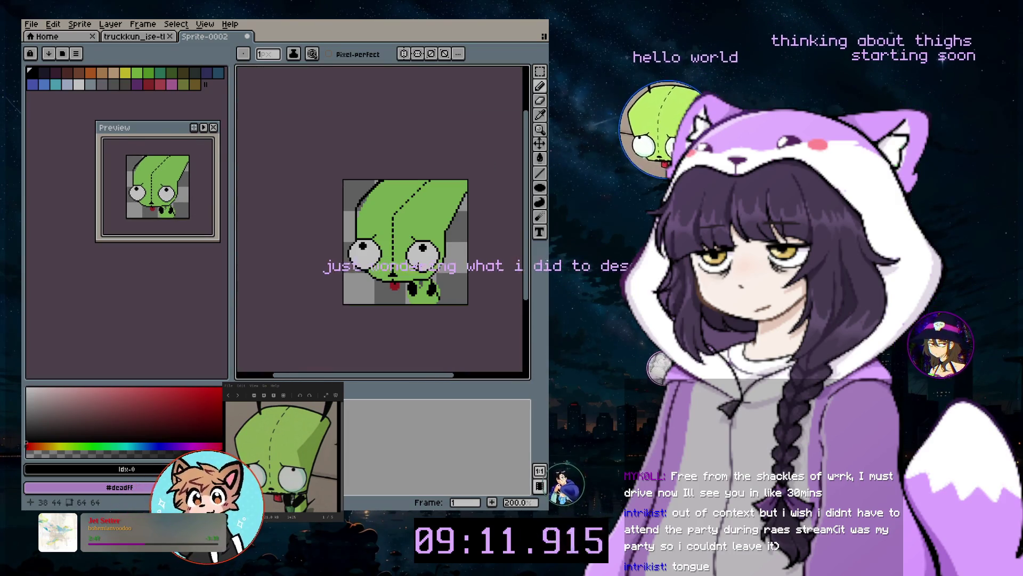
scroll(418, 265, up, 4)
scroll(418, 265, up, 1)
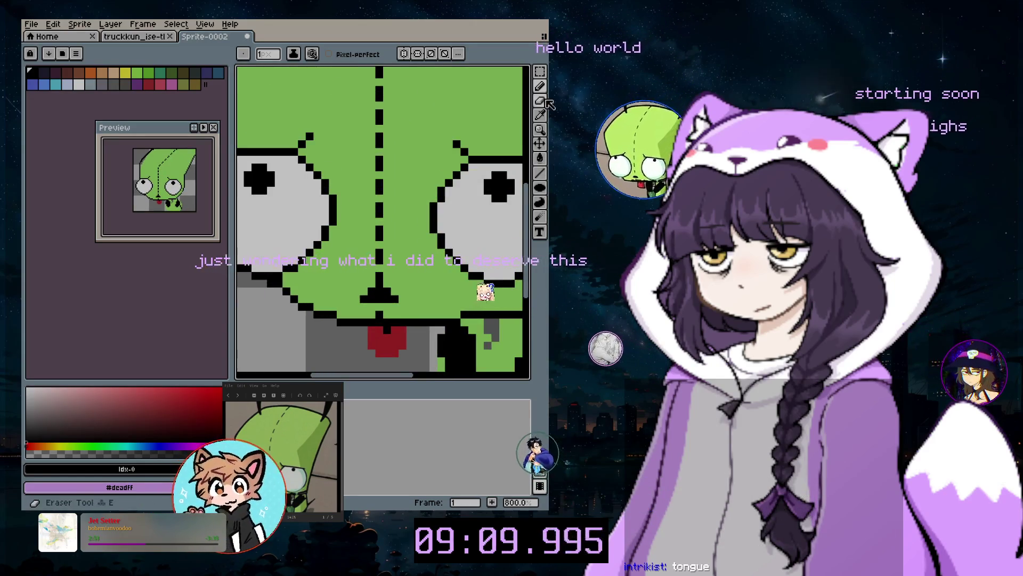
alt+click(371, 279)
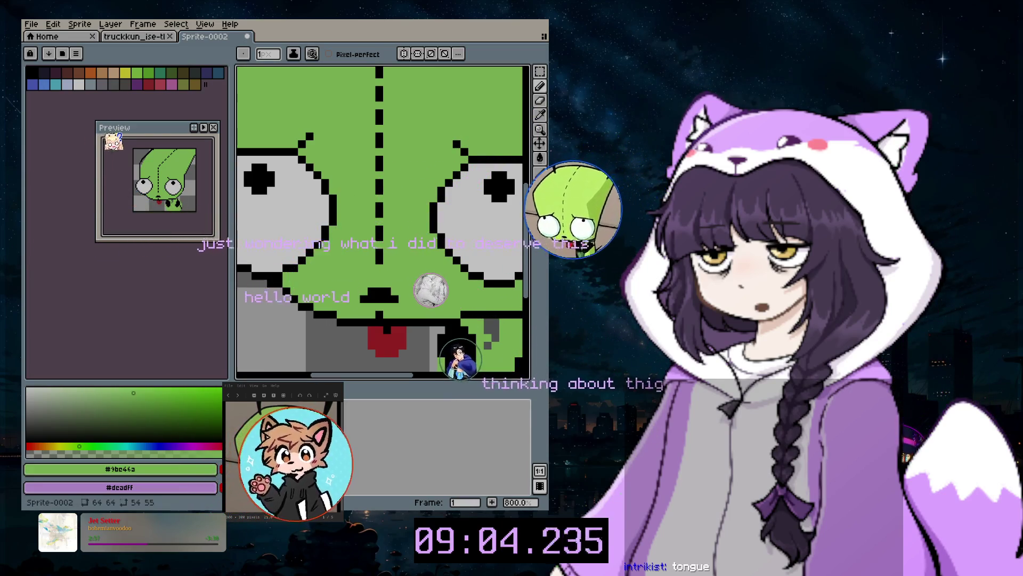
scroll(453, 238, down, 4)
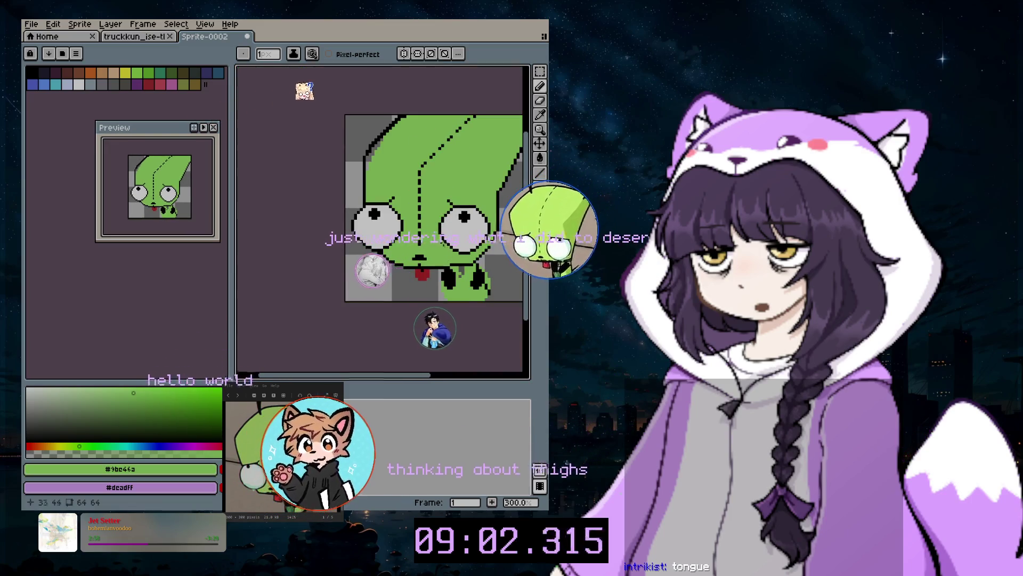
Zoom and pan around the sprite, then bring up the layer's context menu in the Timeline
scroll(451, 237, down, 1)
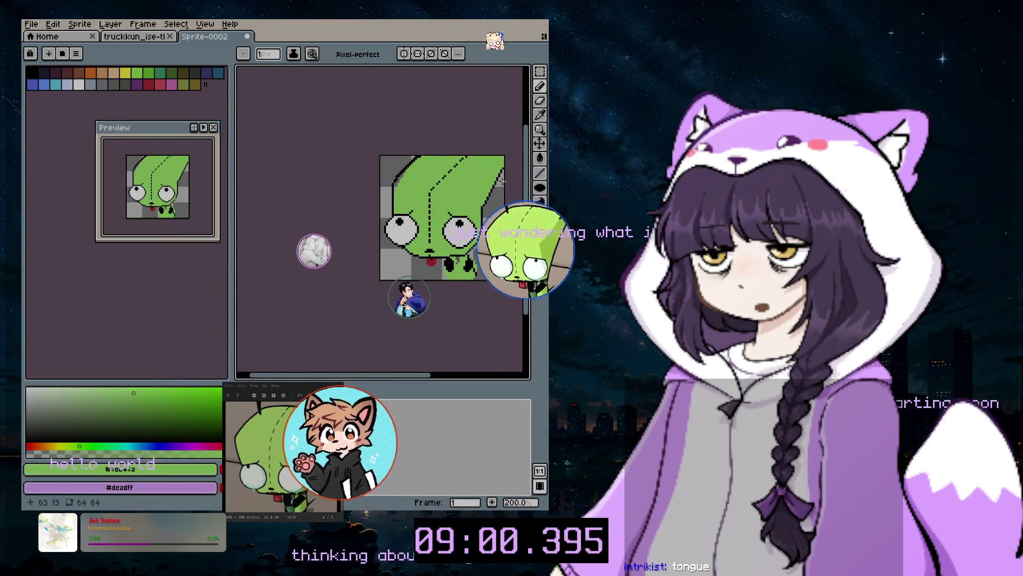
scroll(499, 190, up, 1)
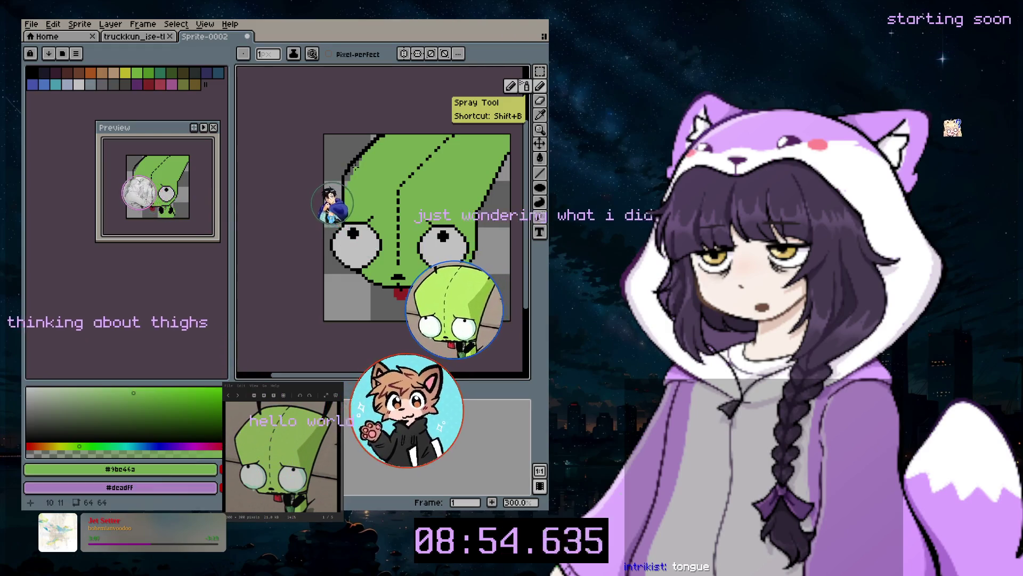
scroll(374, 174, up, 4)
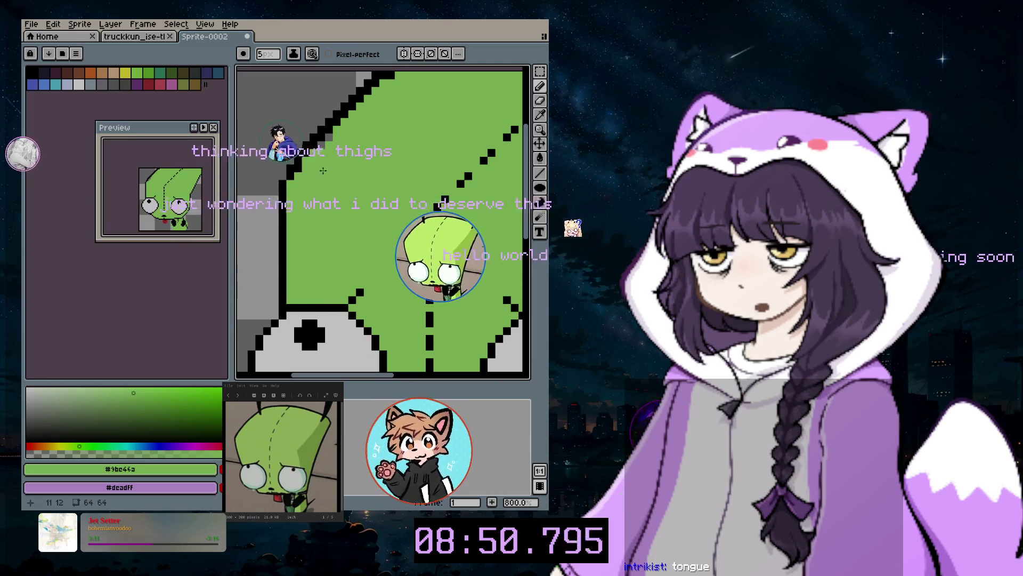
scroll(429, 182, down, 3)
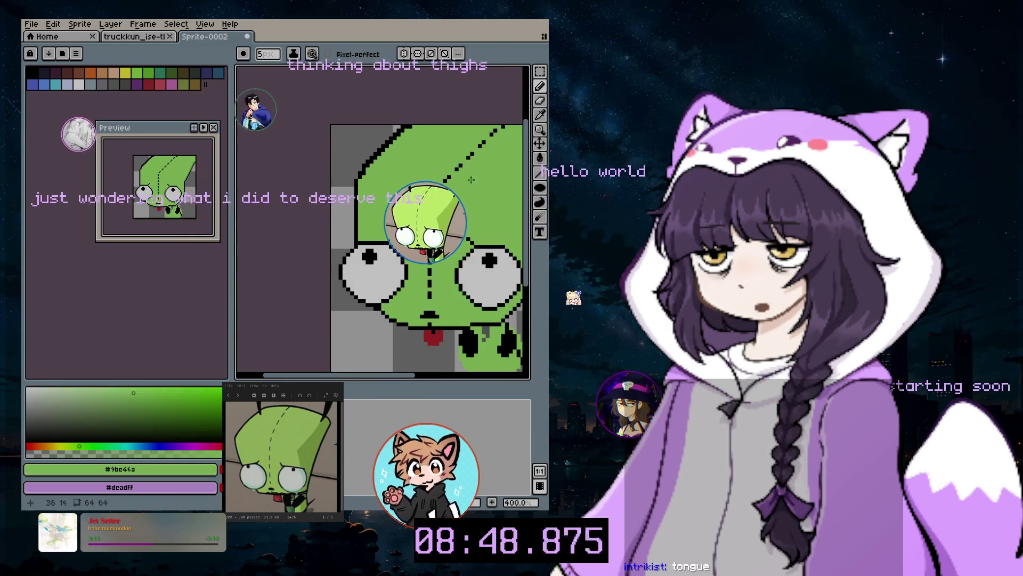
scroll(471, 180, down, 1)
drag(409, 379, 448, 378)
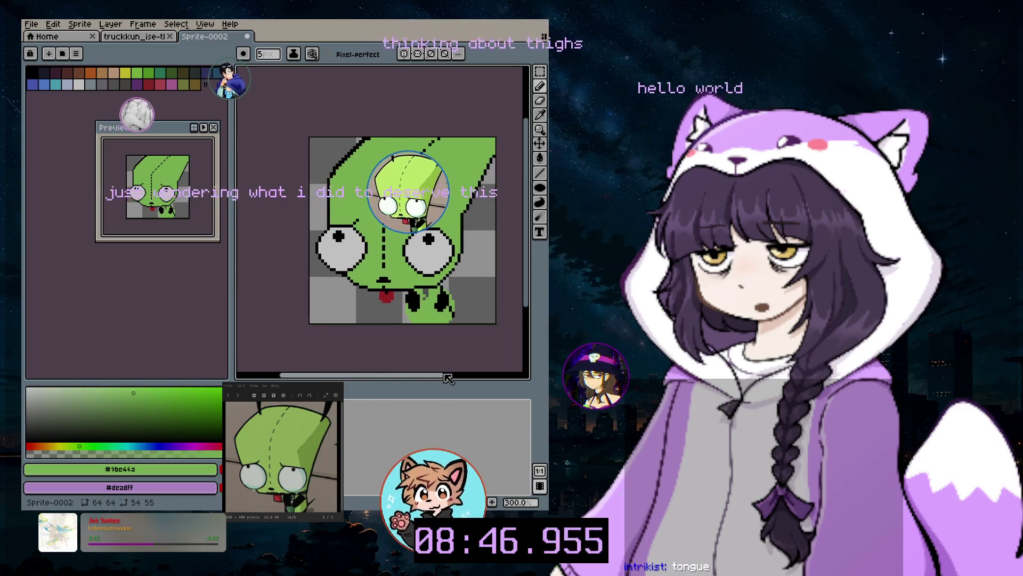
drag(529, 284, 532, 272)
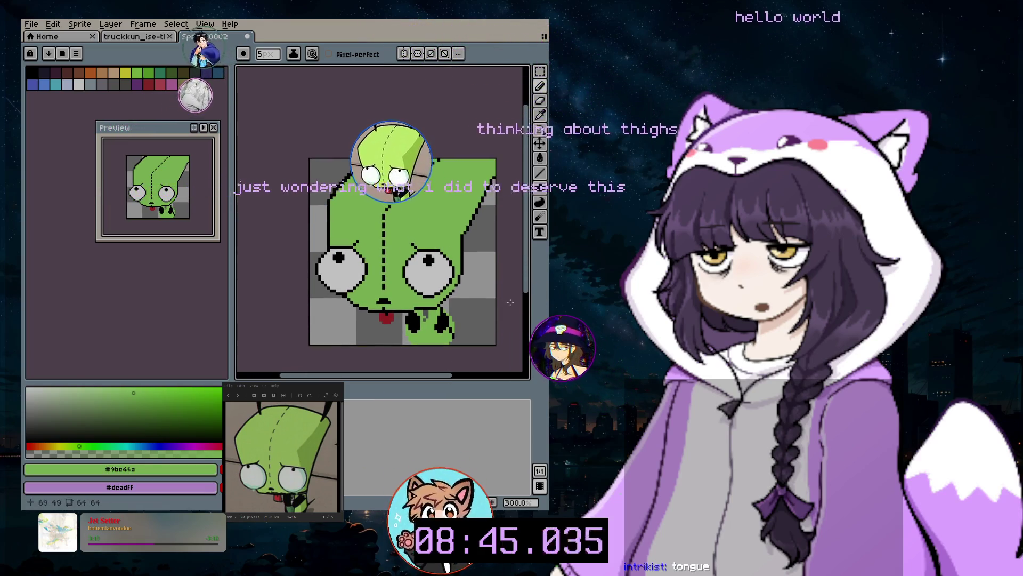
scroll(467, 313, up, 5)
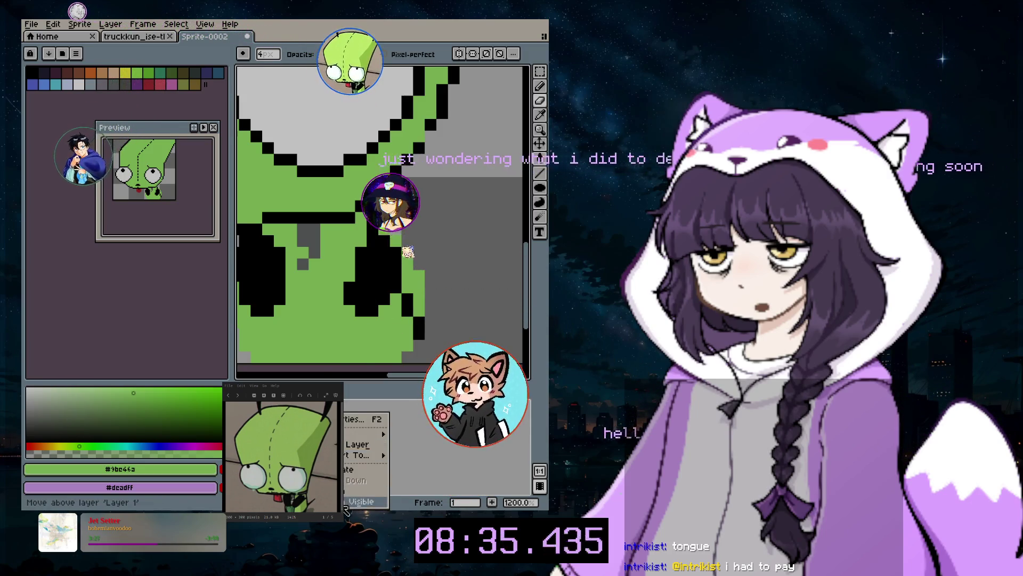
Dismiss the layer menu and zoom and pan to inspect the collar area
scroll(446, 275, down, 4)
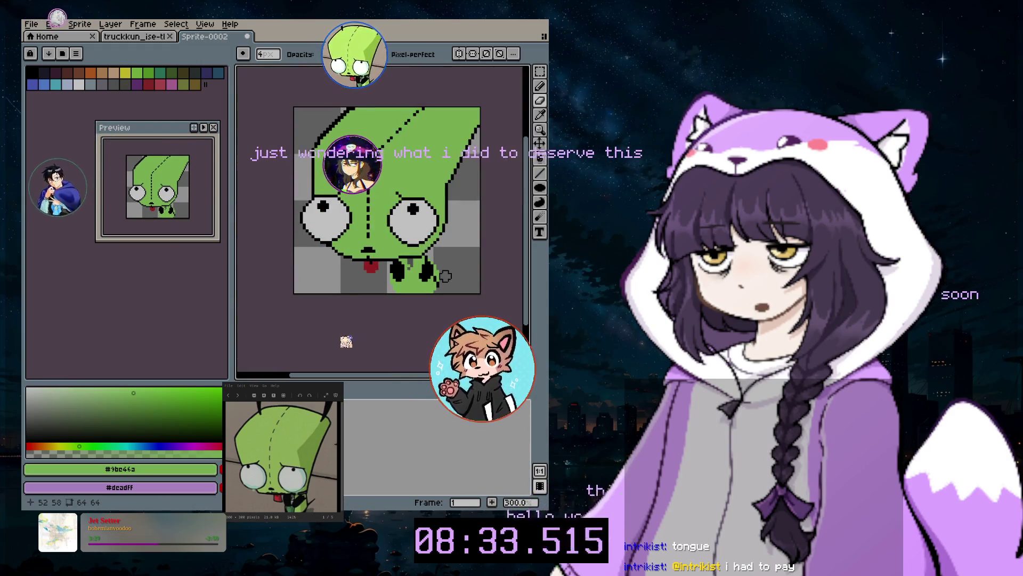
scroll(492, 267, up, 4)
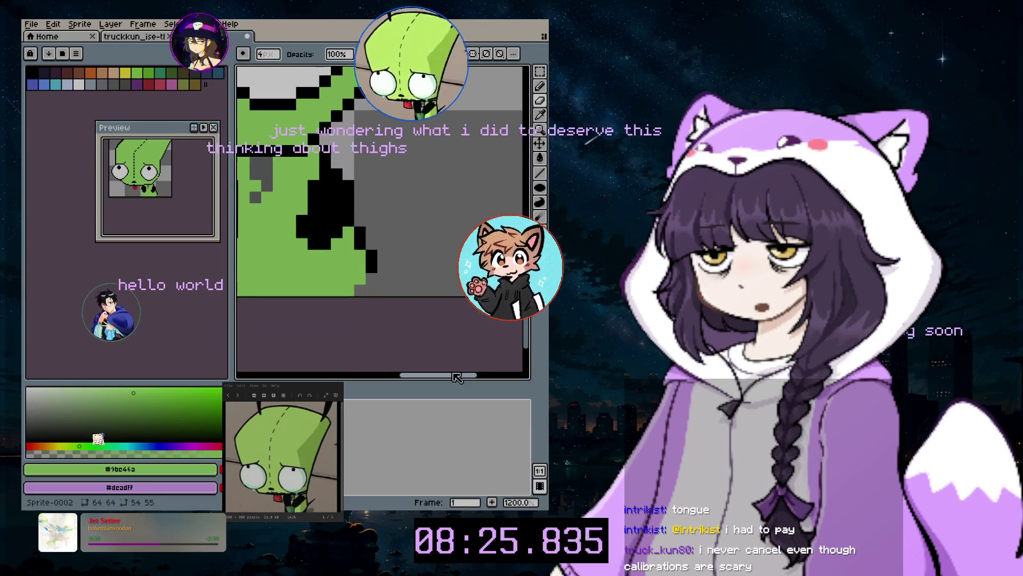
drag(319, 341, 415, 256)
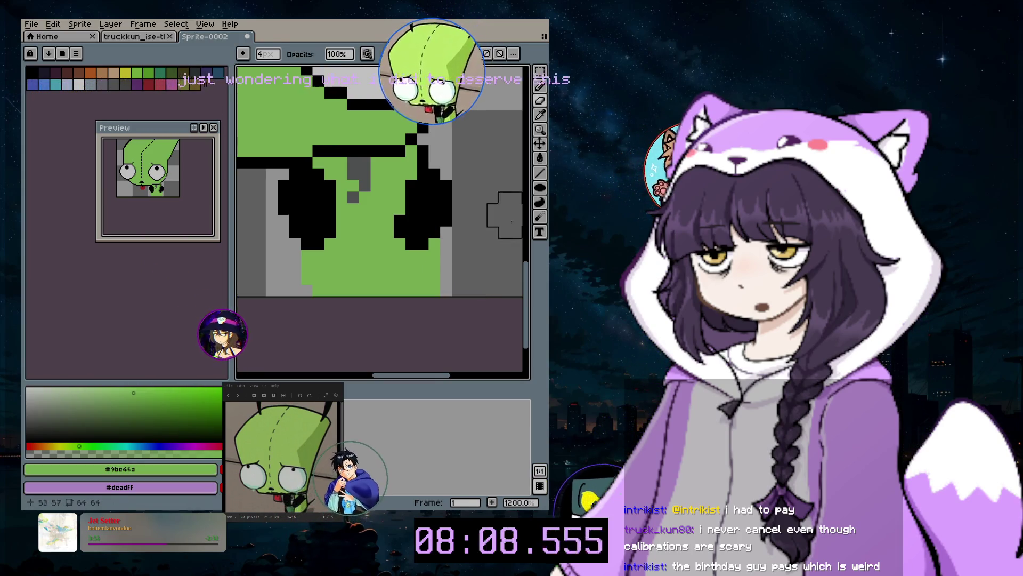
scroll(468, 171, down, 3)
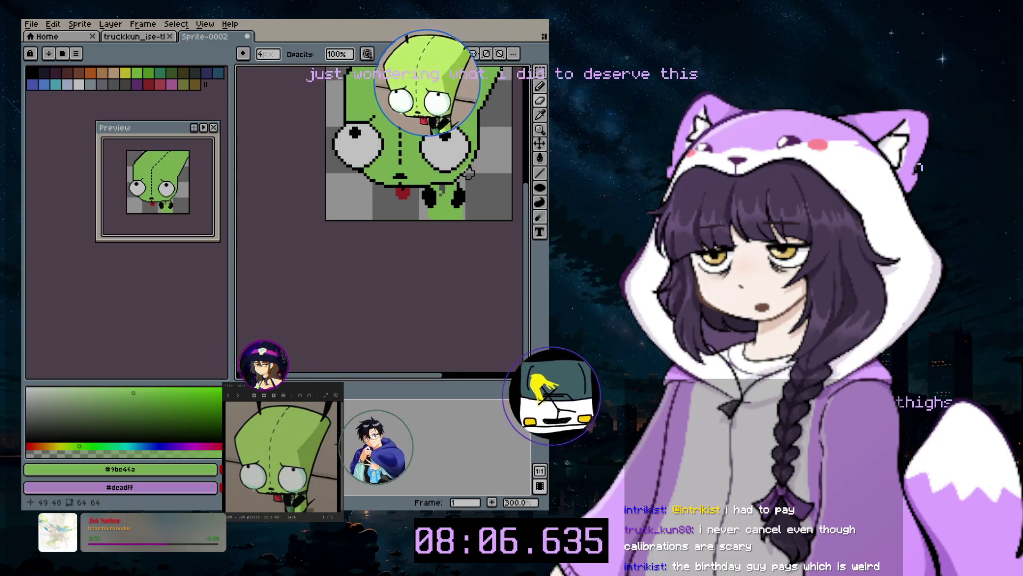
scroll(468, 181, up, 1)
scroll(468, 181, up, 1)
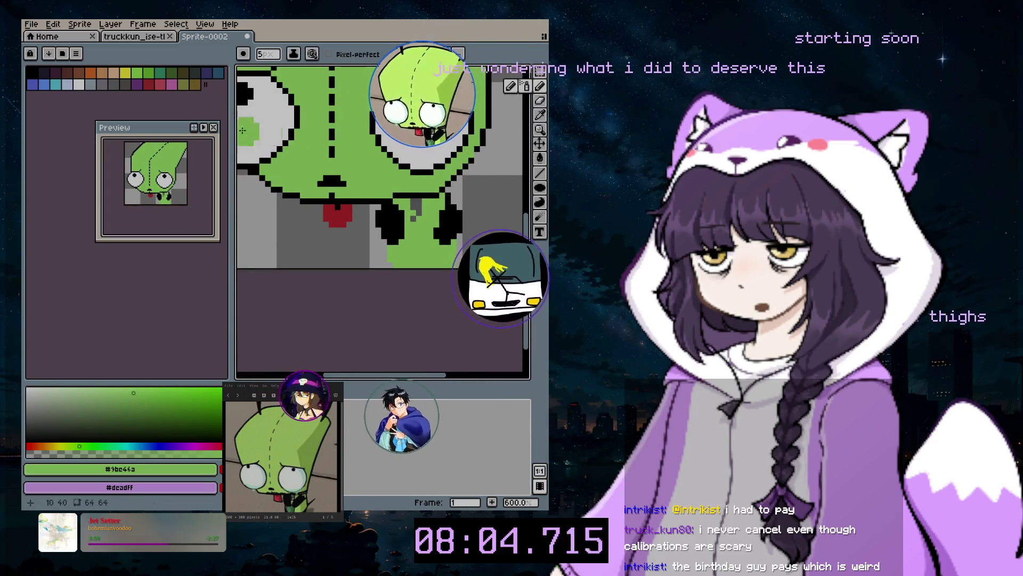
Select black and paint a larger stroke on the collar, then undo it
click(32, 72)
click(464, 241)
key(bracketright)
key(bracketright)
key(bracketright)
drag(464, 241, 469, 256)
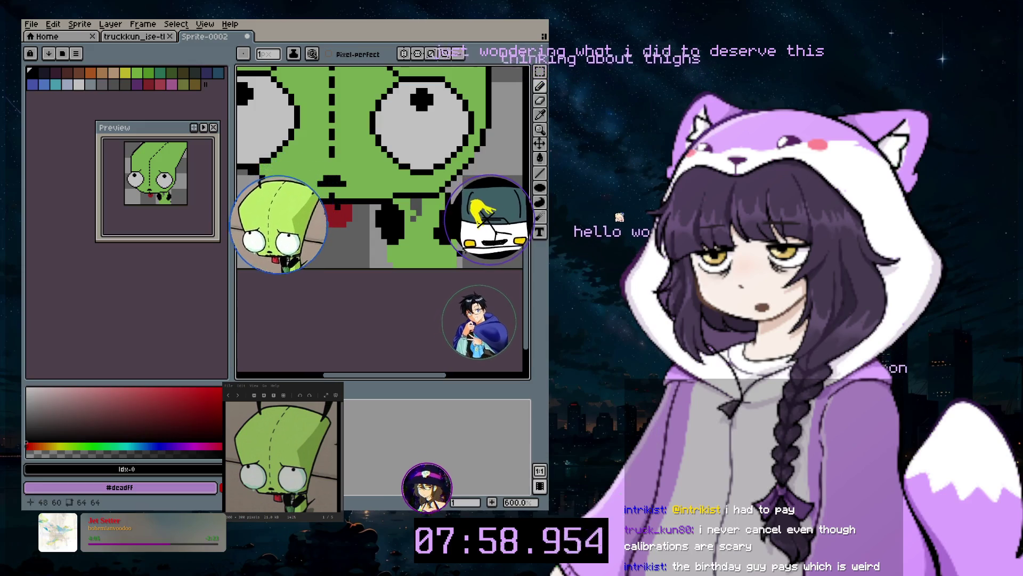
scroll(463, 268, down, 1)
scroll(462, 268, down, 1)
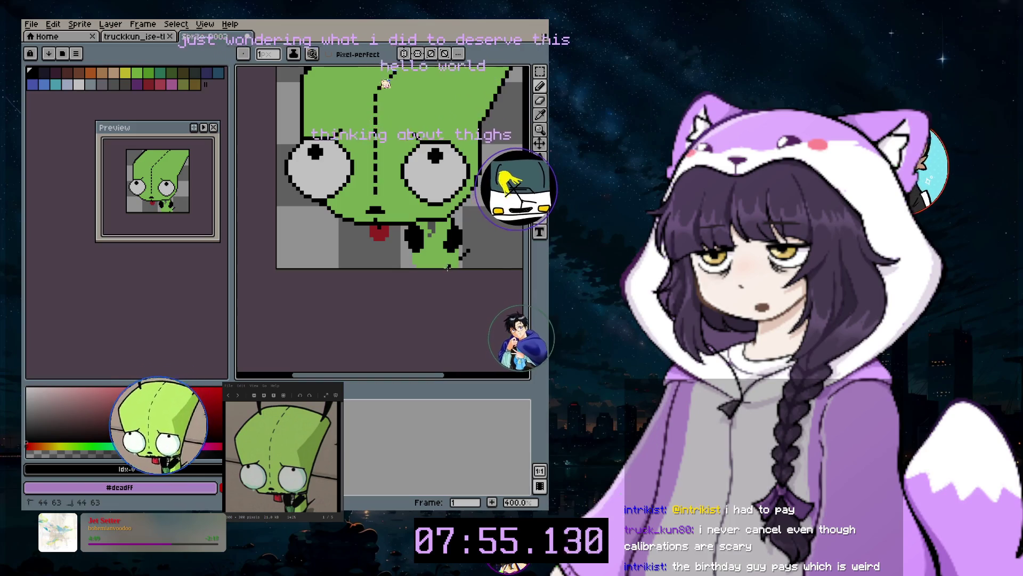
key(ctrl+z)
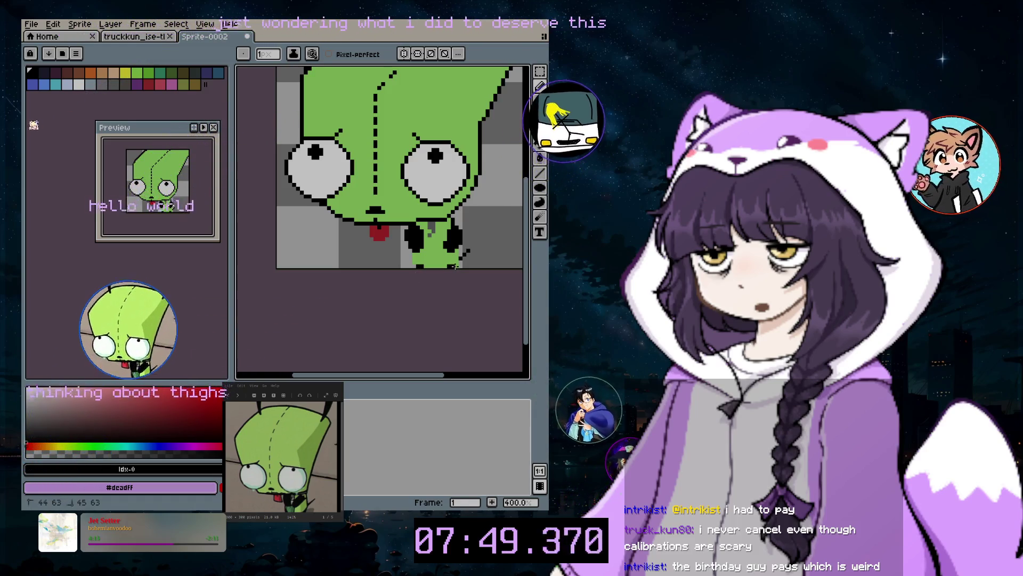
Draw a straight black line up the head's right side from beside the right eye
scroll(468, 229, down, 4)
scroll(488, 198, up, 2)
scroll(489, 198, up, 1)
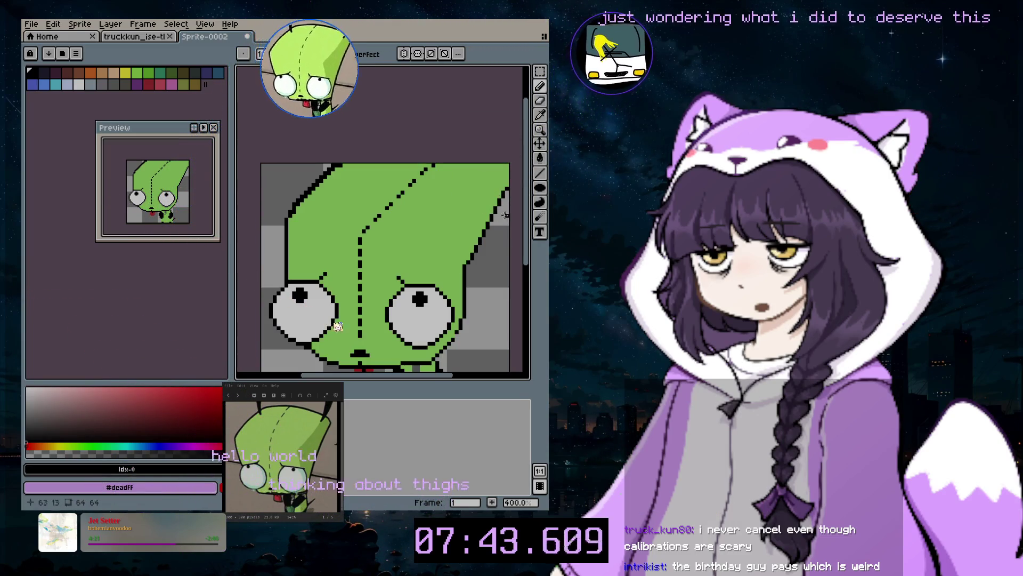
click(540, 101)
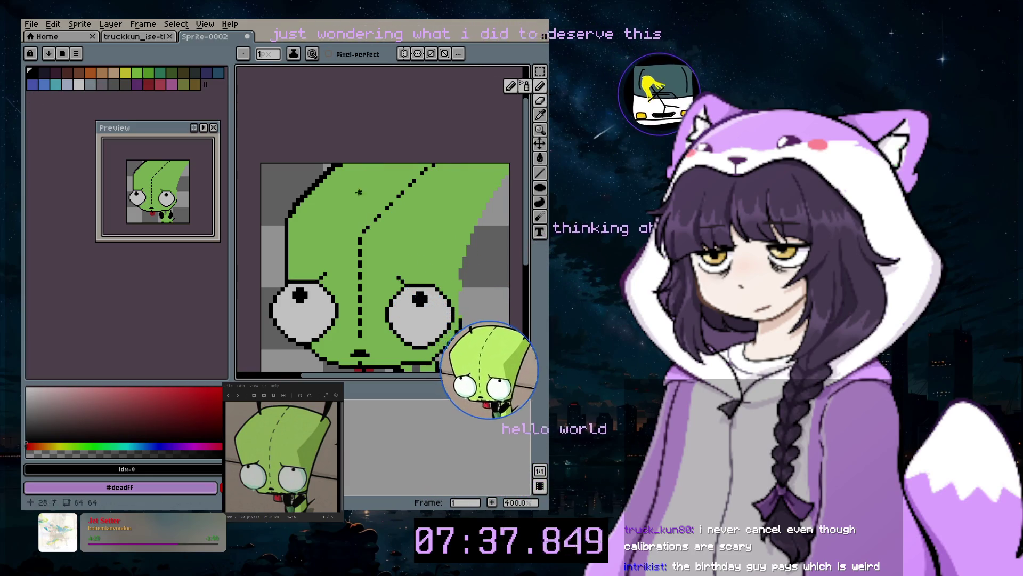
click(541, 175)
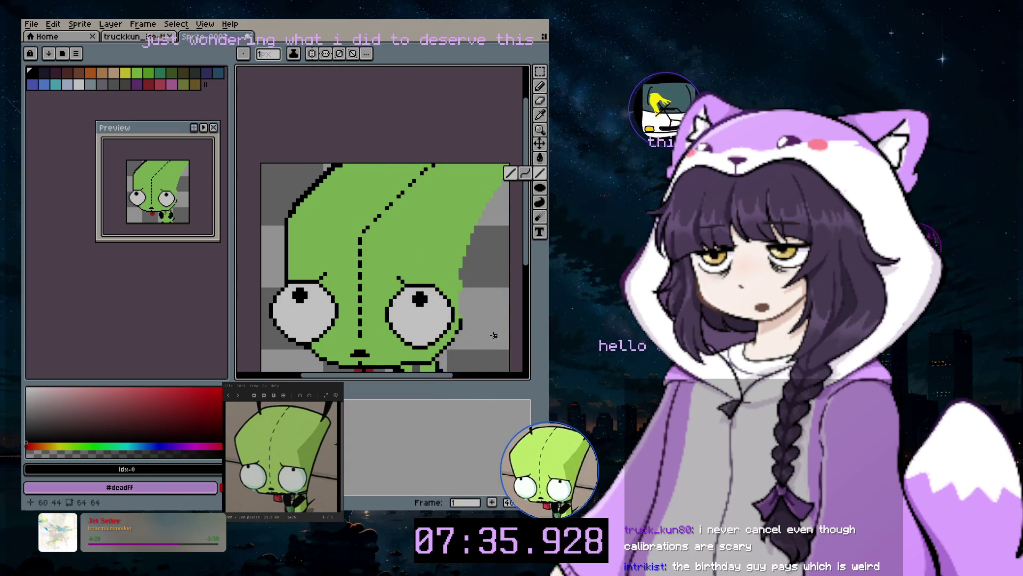
drag(463, 316, 506, 198)
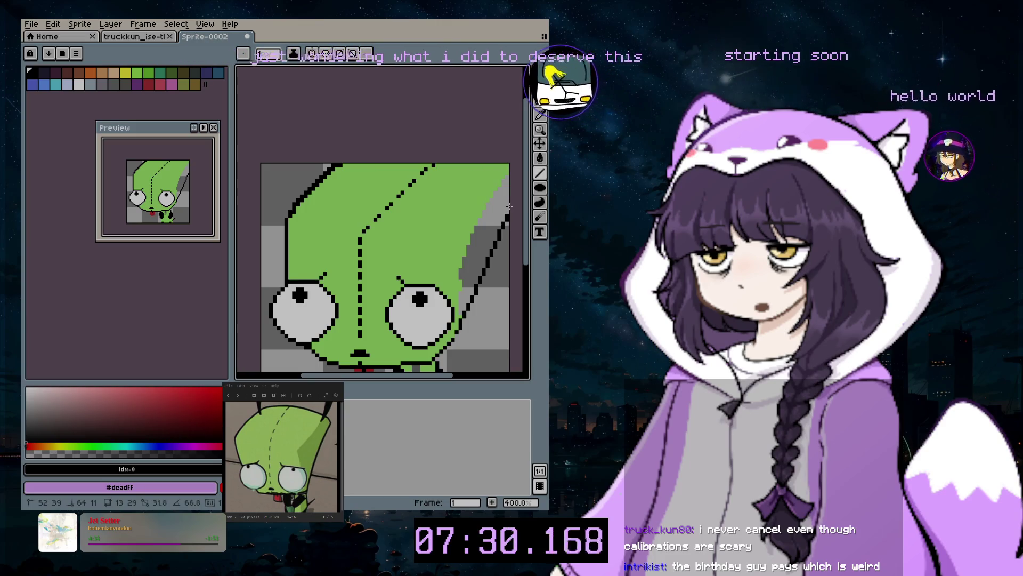
Pick up the face green and paint the grey pixels inside the outline green
alt+click(482, 174)
scroll(493, 194, up, 1)
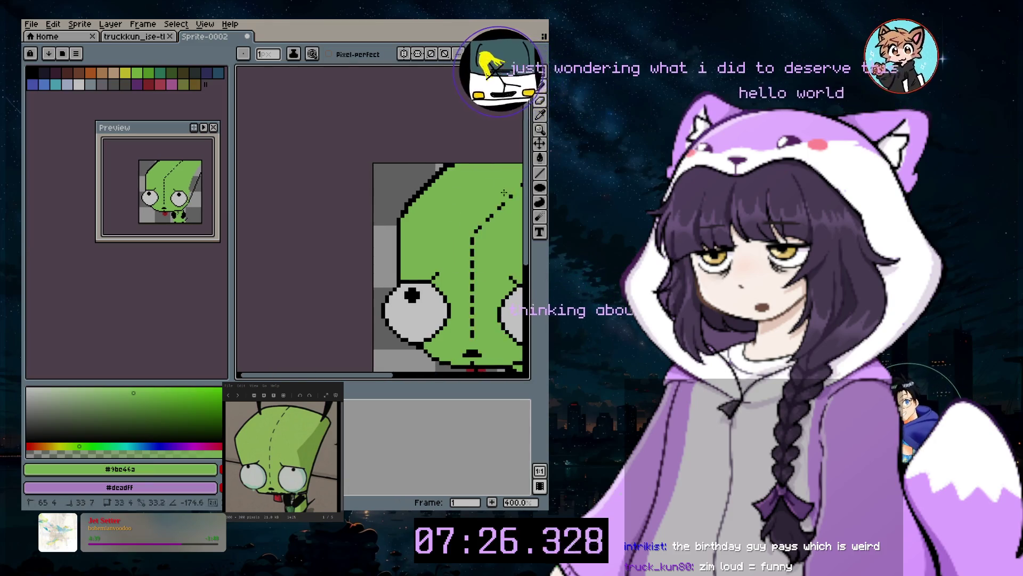
scroll(507, 160, down, 1)
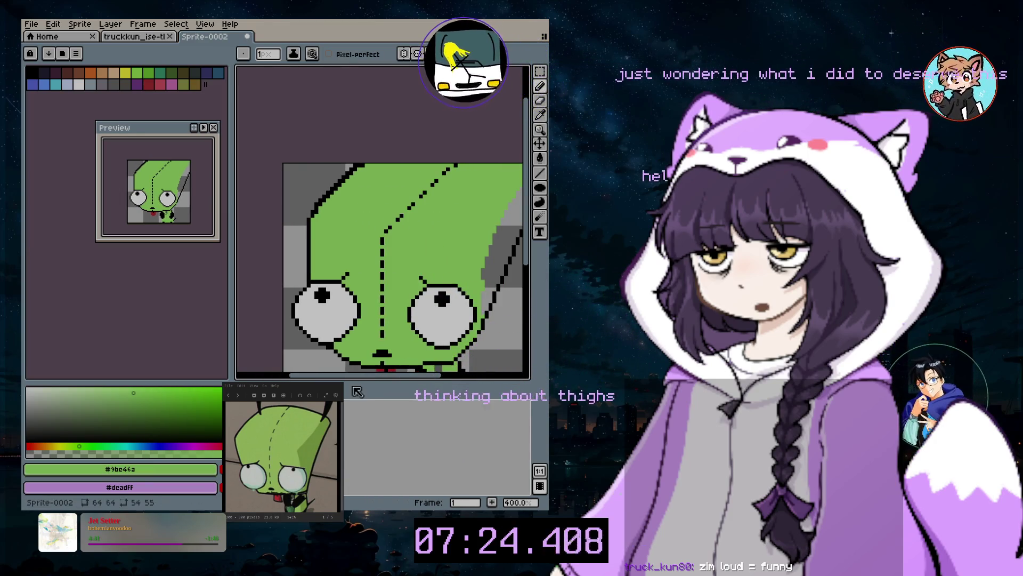
scroll(449, 193, right, 2)
scroll(449, 193, up, 5)
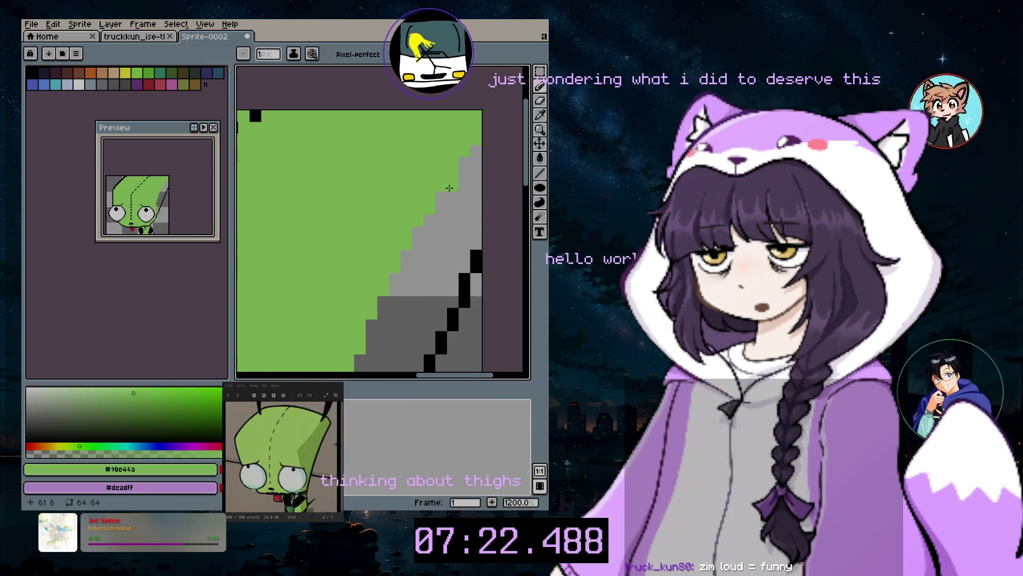
drag(445, 228, 422, 259)
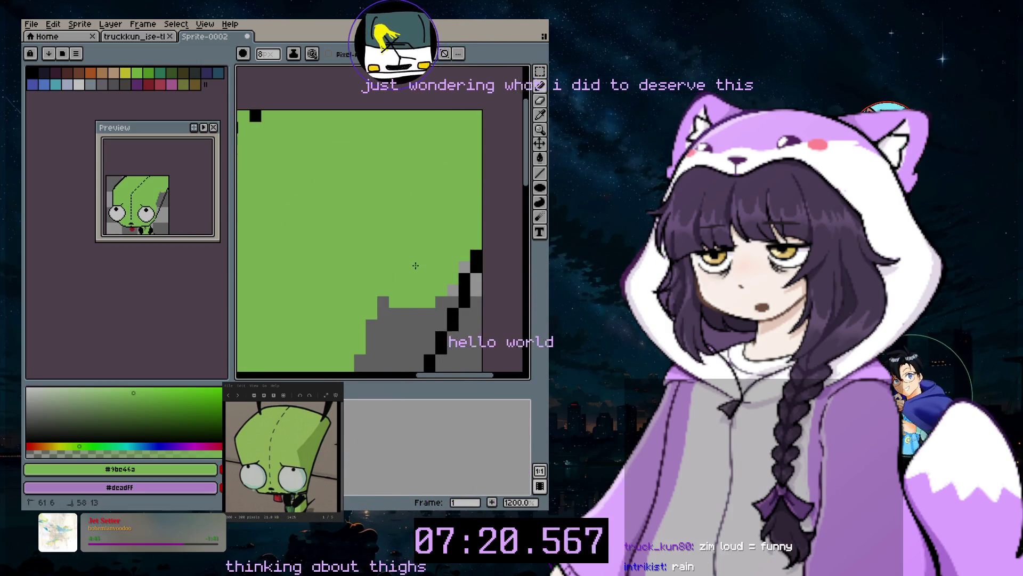
scroll(461, 328, down, 3)
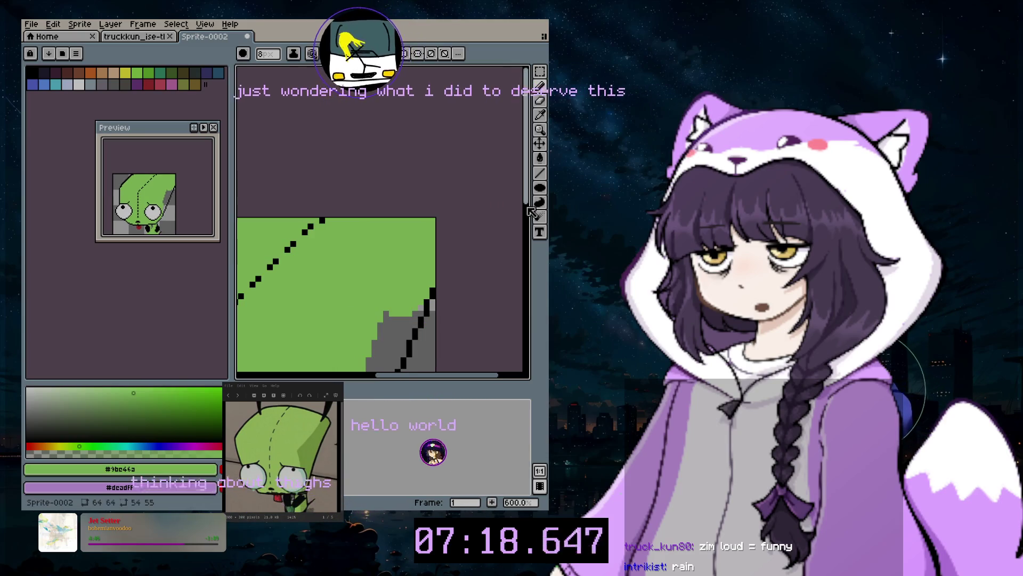
drag(529, 208, 528, 253)
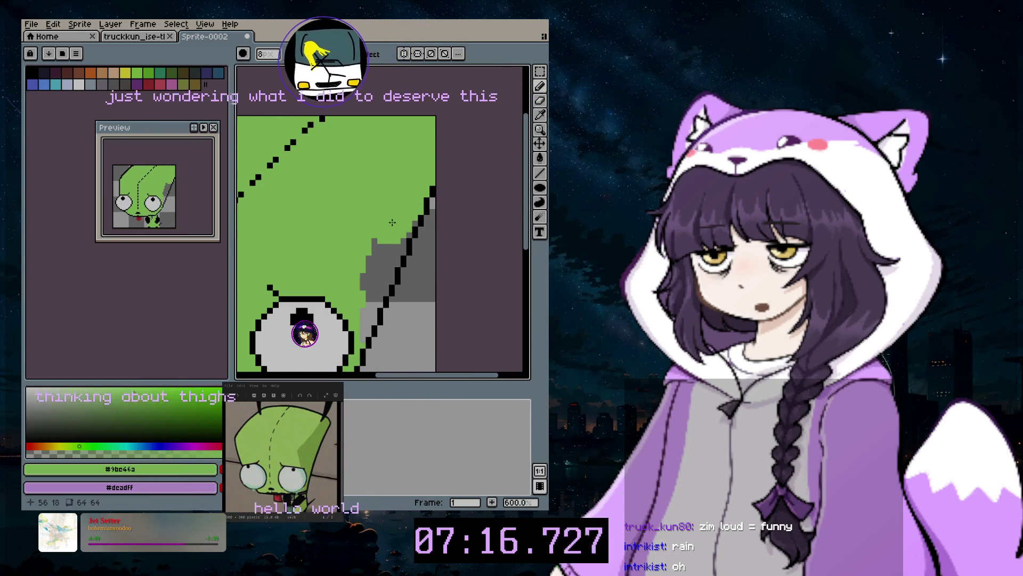
Recolour grey pixels near the eye green, undoing two stray strokes, with a 1-pixel brush
drag(399, 217, 352, 326)
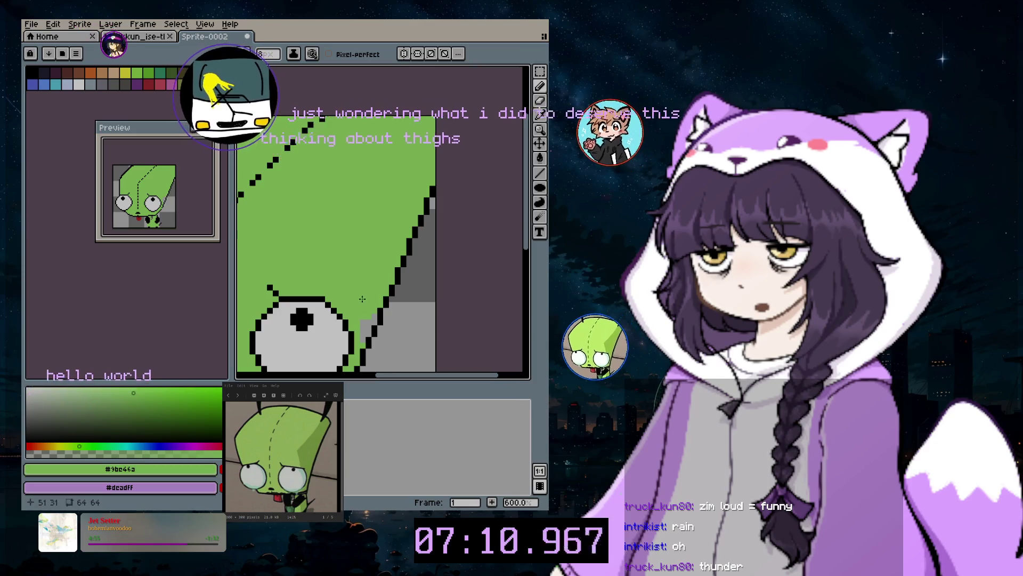
key(ctrl+z)
key(minus)
key(minus)
key(minus)
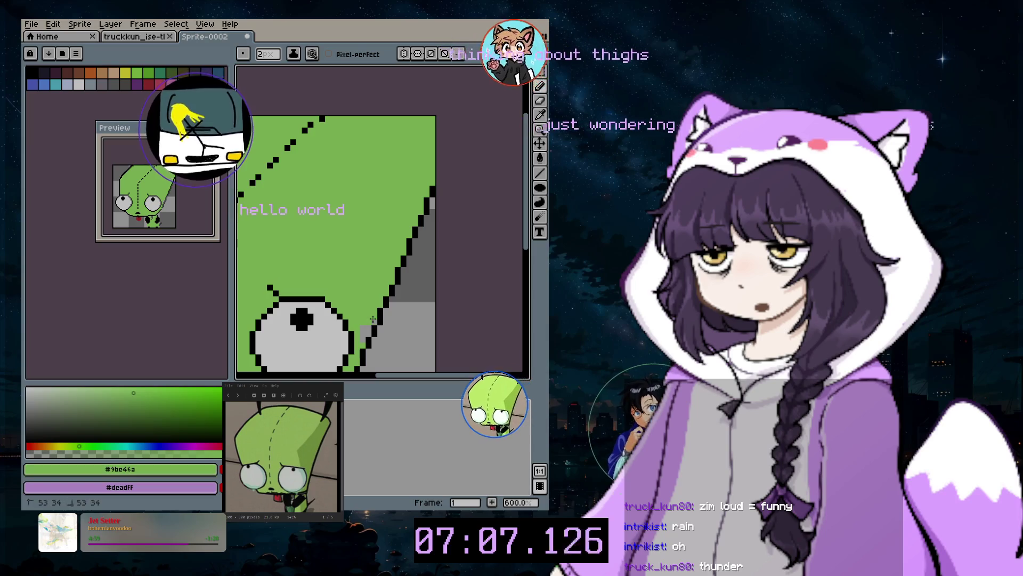
key(minus)
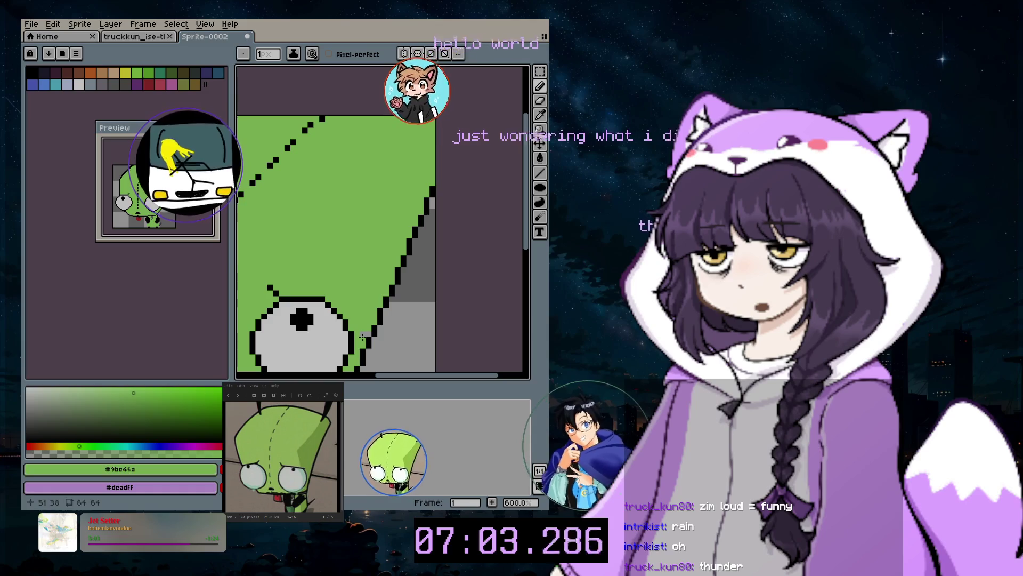
scroll(367, 332, down, 3)
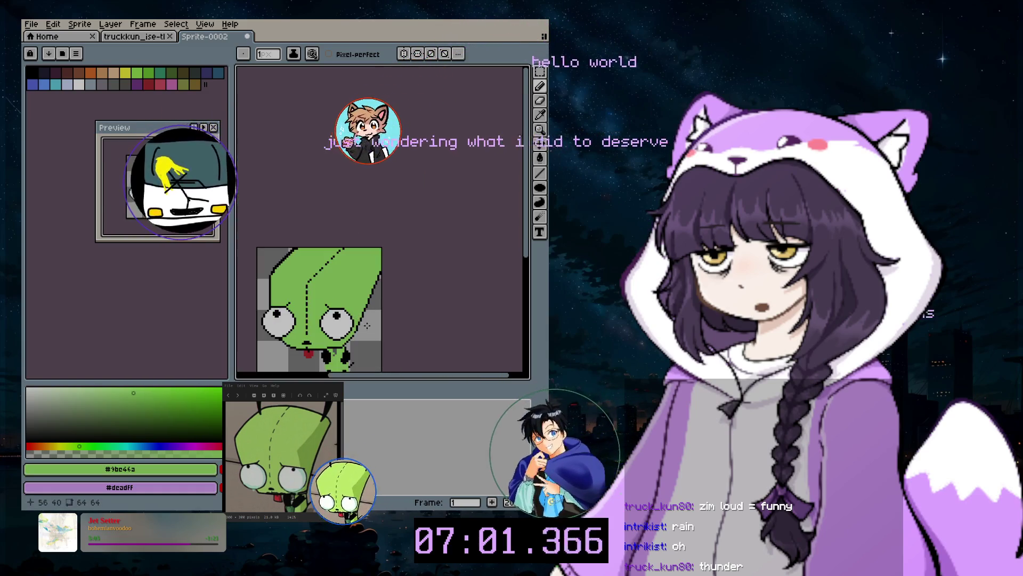
drag(385, 376, 349, 377)
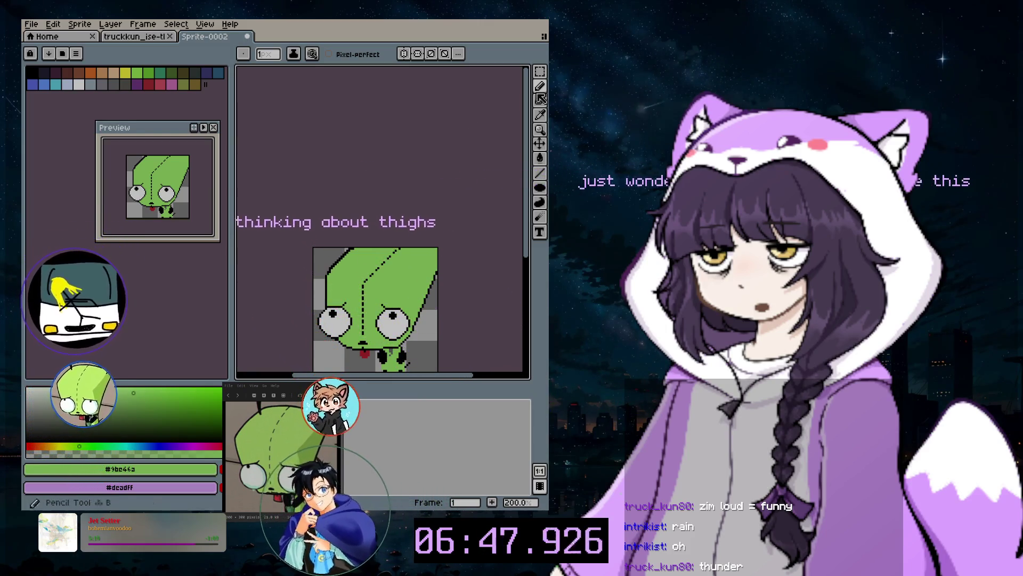
Switch to black with a 3-pixel brush and stamp a black mark on the top outline
key(b)
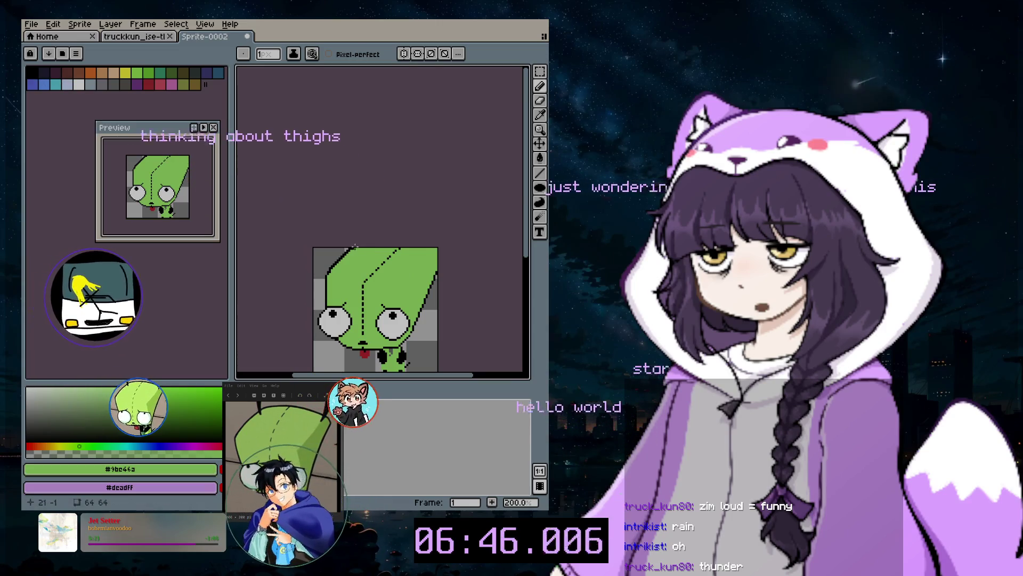
click(34, 74)
scroll(354, 234, up, 3)
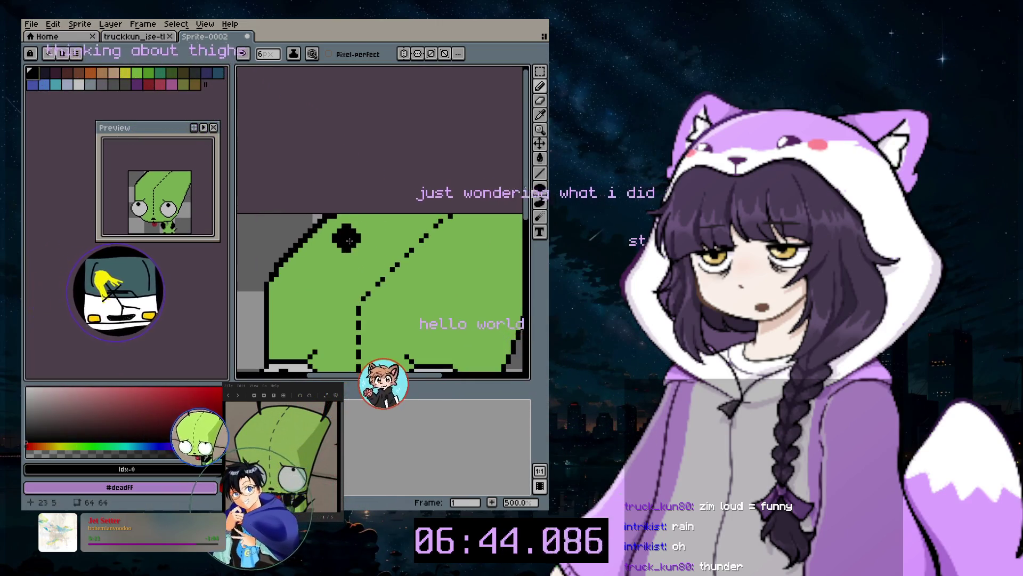
key(minus)
key(minus)
key(minus)
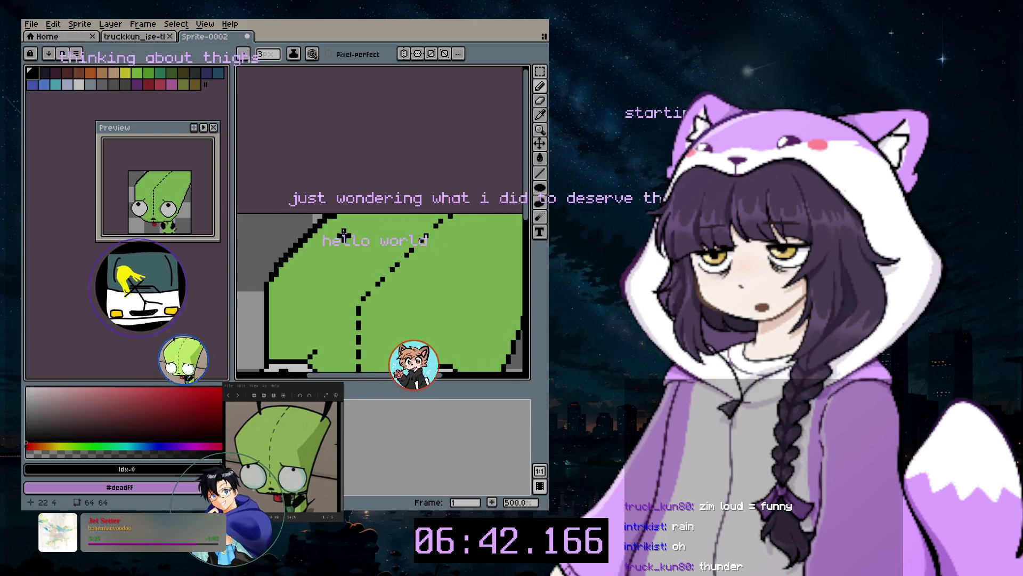
click(337, 231)
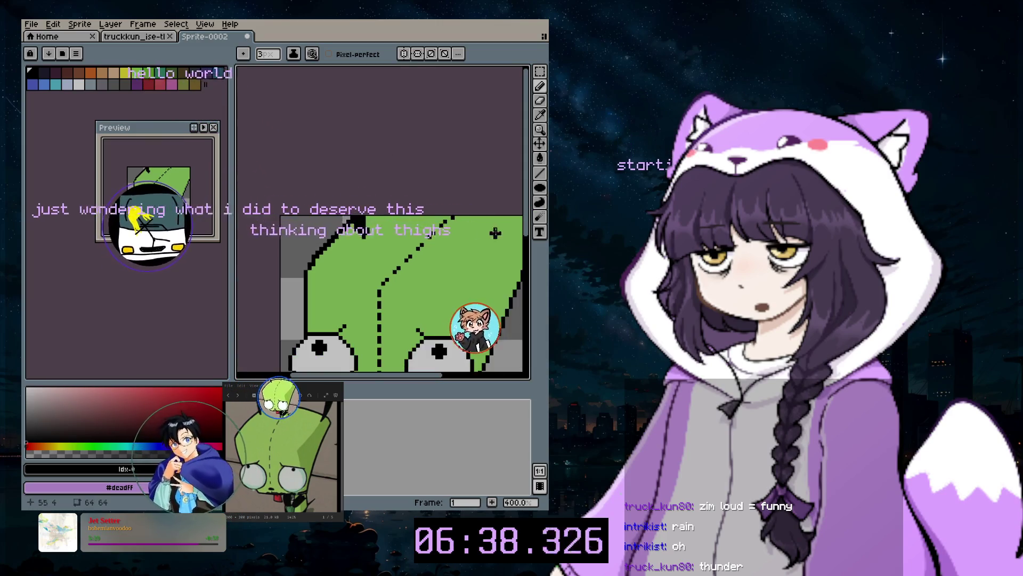
scroll(373, 299, down, 1)
drag(355, 376, 397, 376)
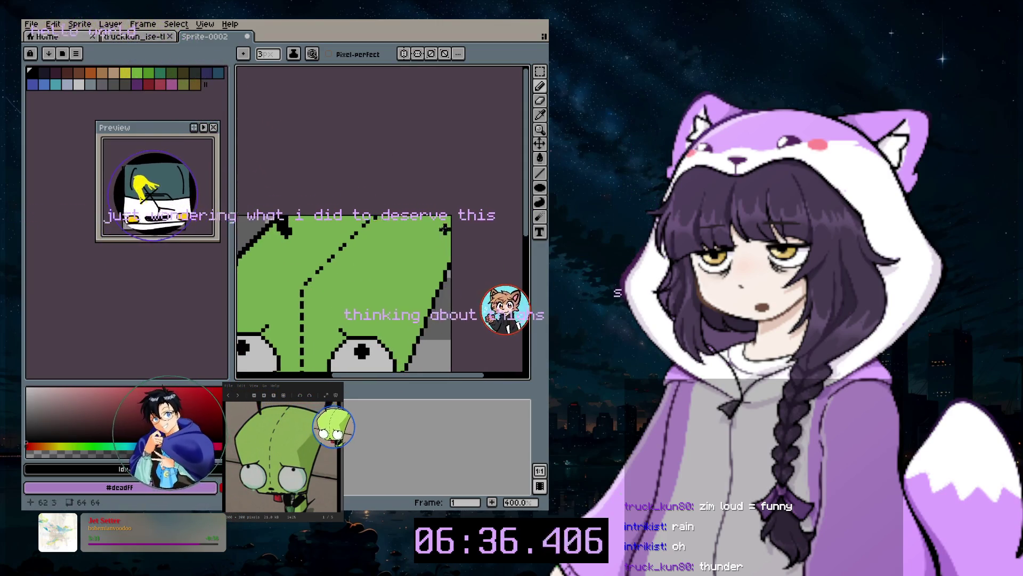
Add a small black dot to the head, undoing the last pencil mark
click(421, 237)
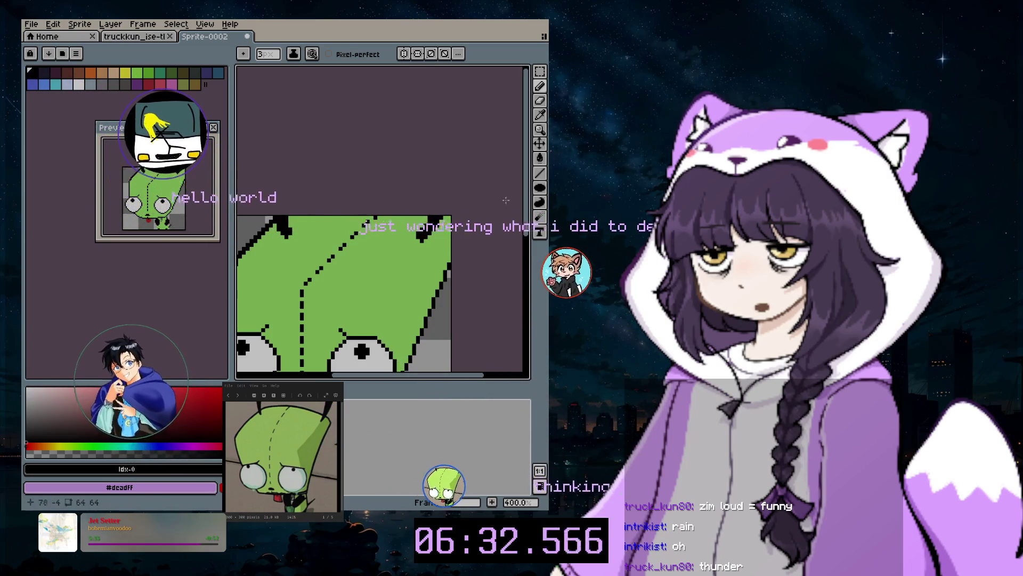
scroll(447, 249, down, 1)
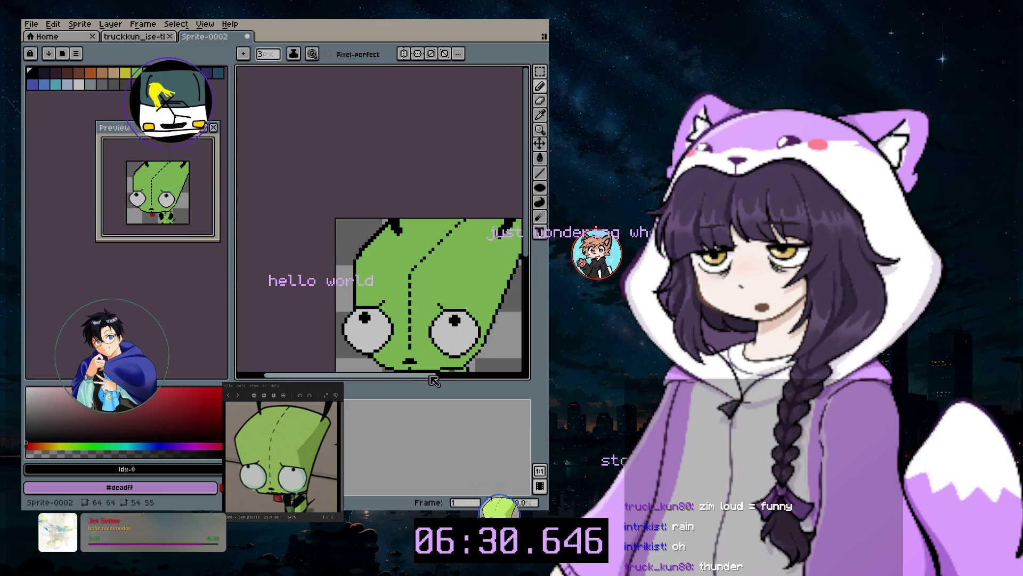
drag(429, 376, 481, 375)
key(b)
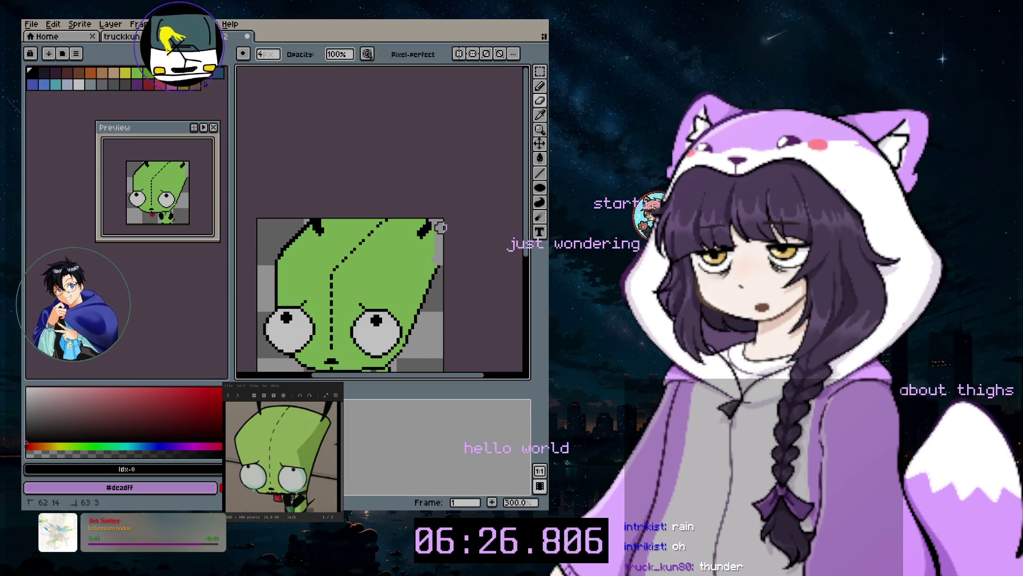
click(540, 86)
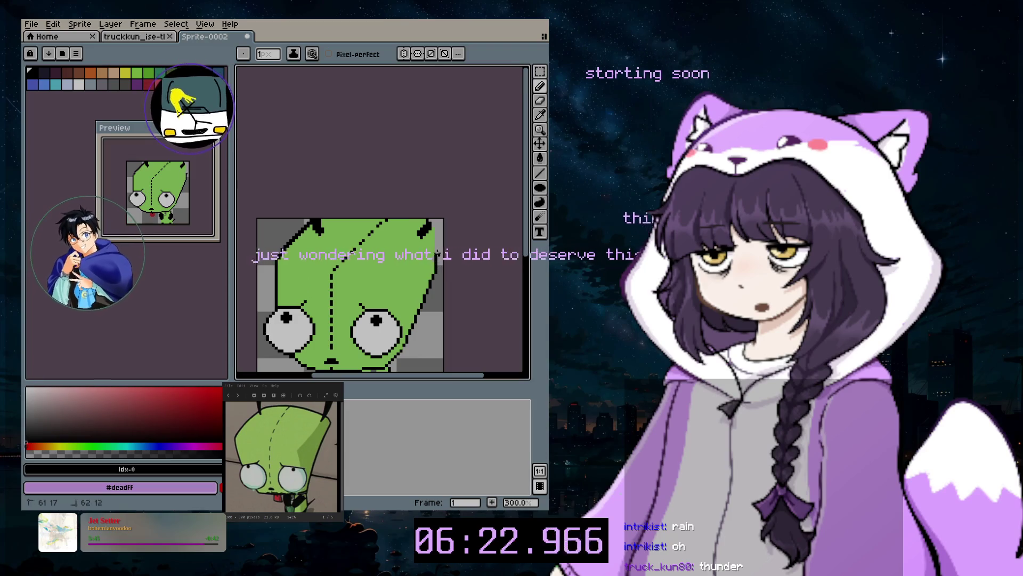
key(ctrl+z)
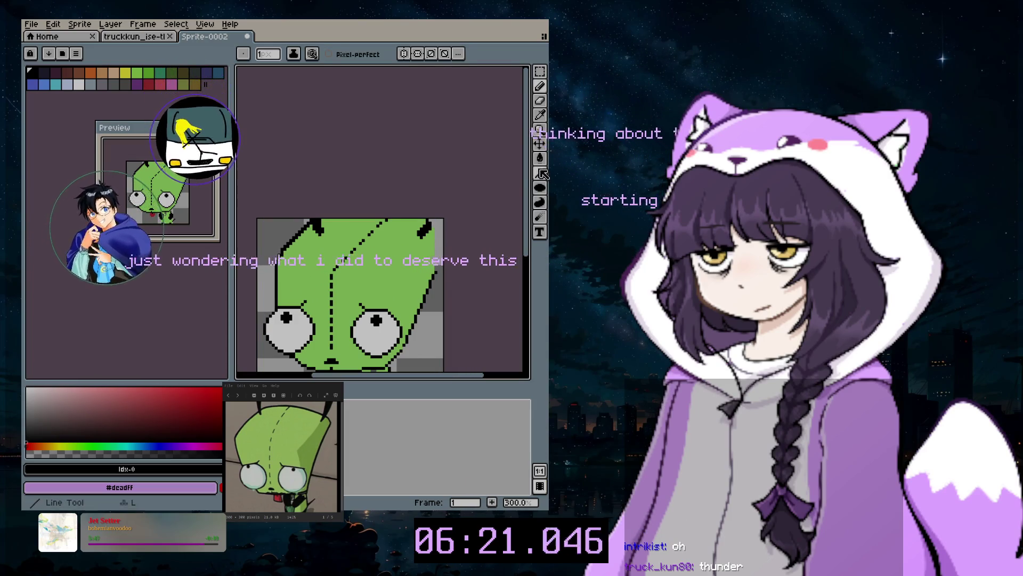
Draw a straight vertical black outline along the head's right edge
click(540, 173)
drag(436, 272, 435, 253)
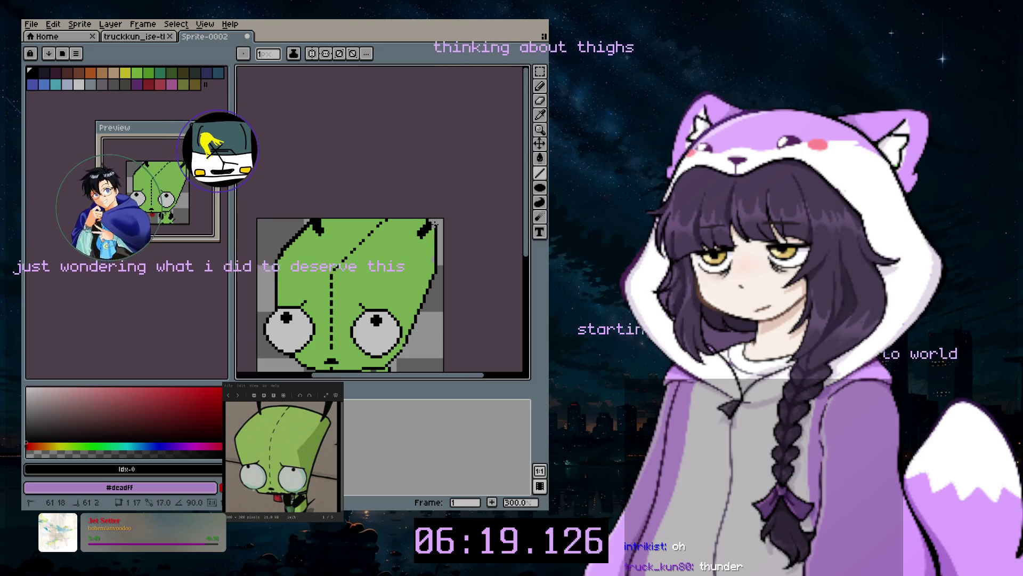
key(ctrl+z)
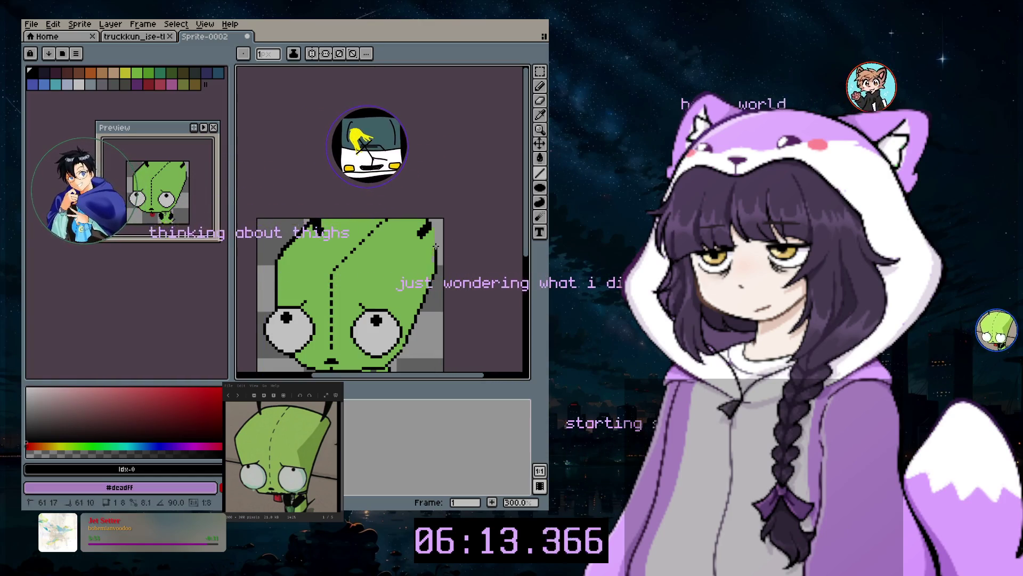
drag(434, 267, 435, 225)
scroll(435, 288, down, 2)
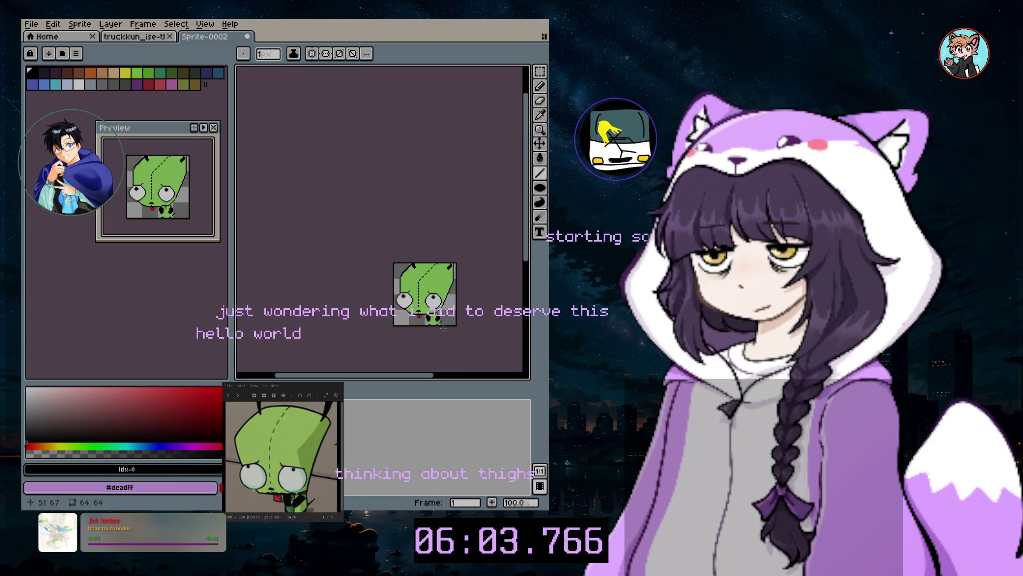
scroll(446, 258, up, 2)
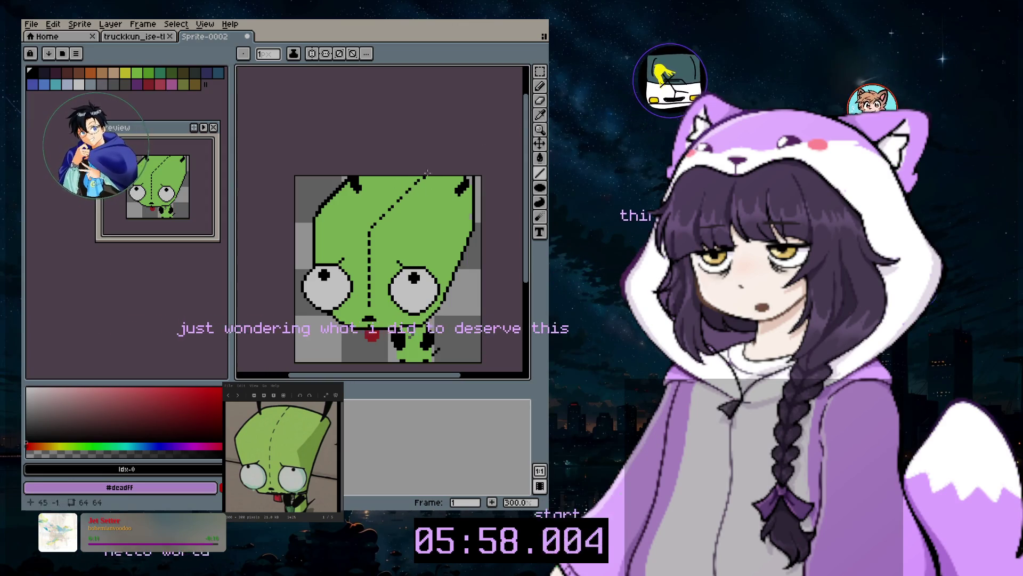
Undo the top-edge erasing and draw a straight line along the head's top edge
click(541, 101)
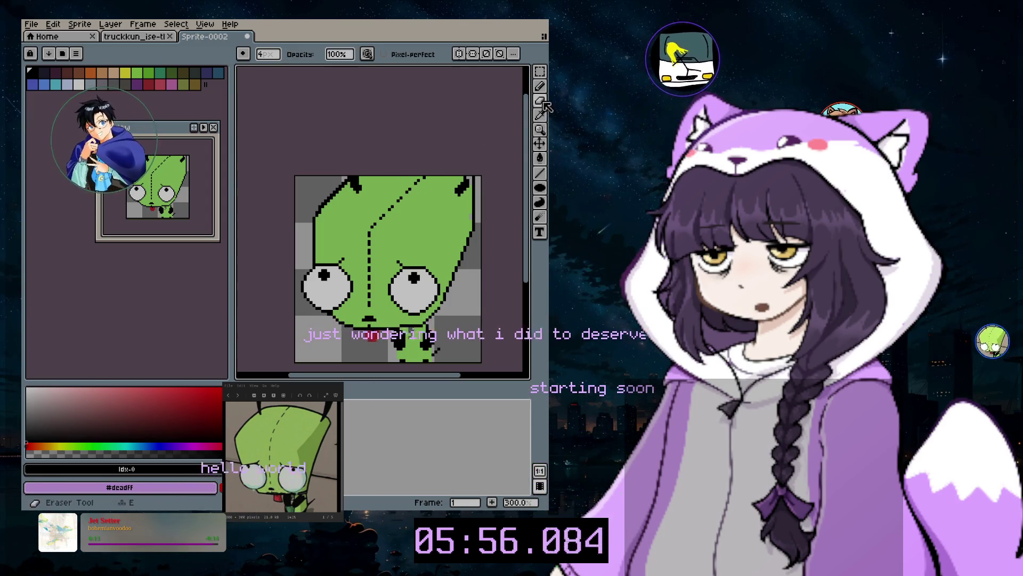
key(plus)
key(plus)
key(plus)
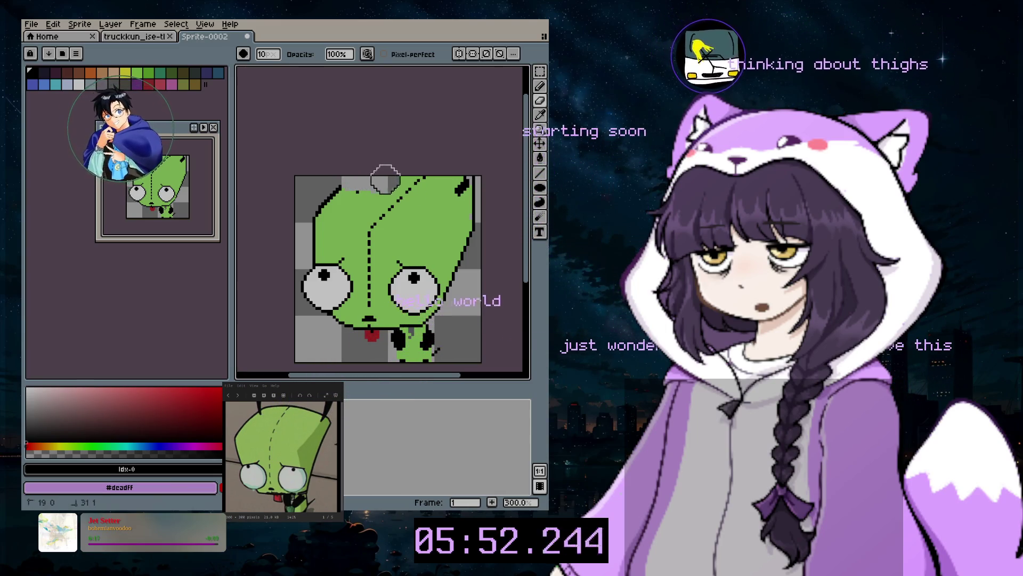
key(ctrl+z)
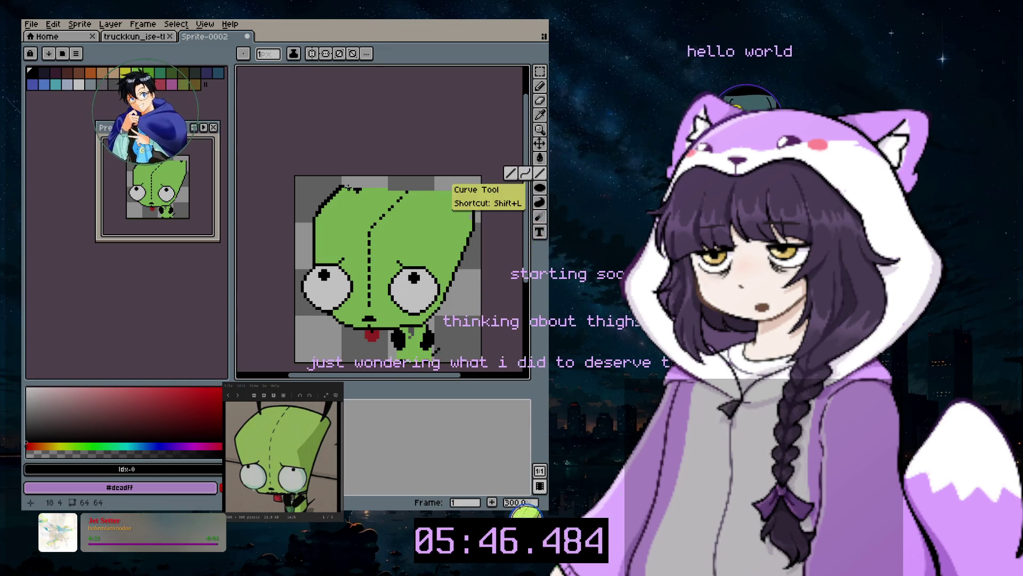
drag(345, 186, 362, 184)
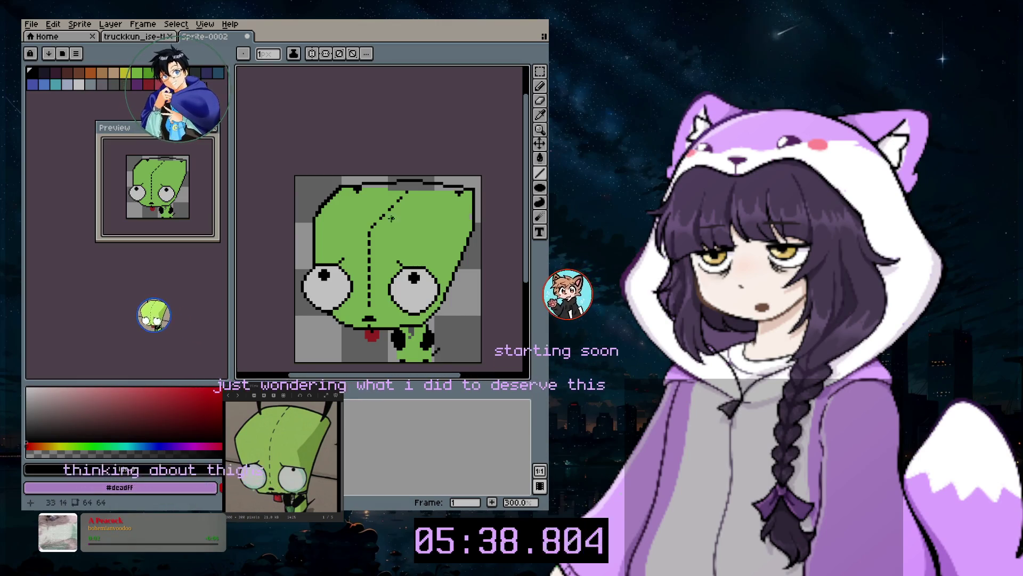
Eyedrop the face green and draw a green line along the top of the head
key(i)
click(458, 197)
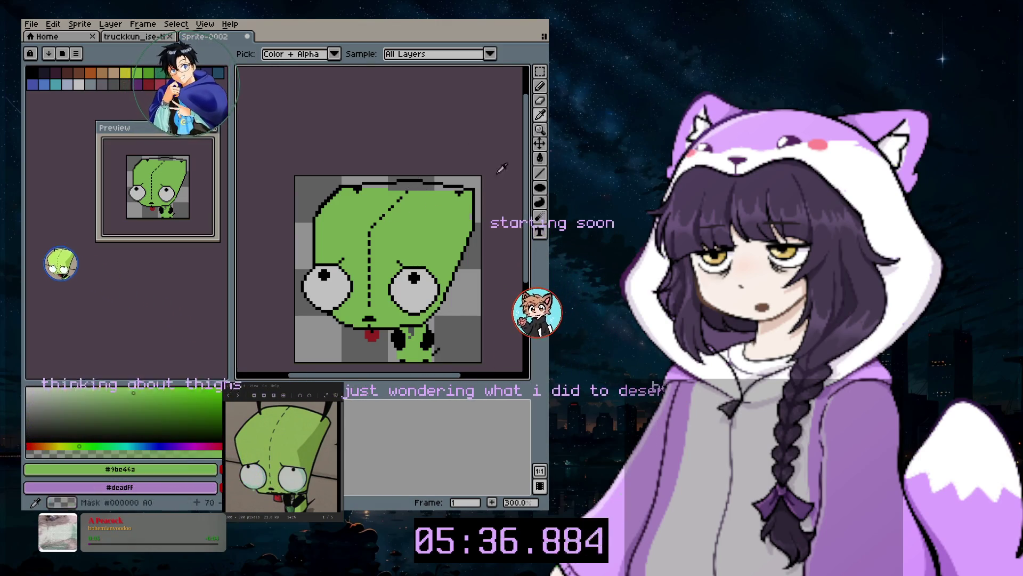
click(539, 86)
scroll(410, 183, up, 2)
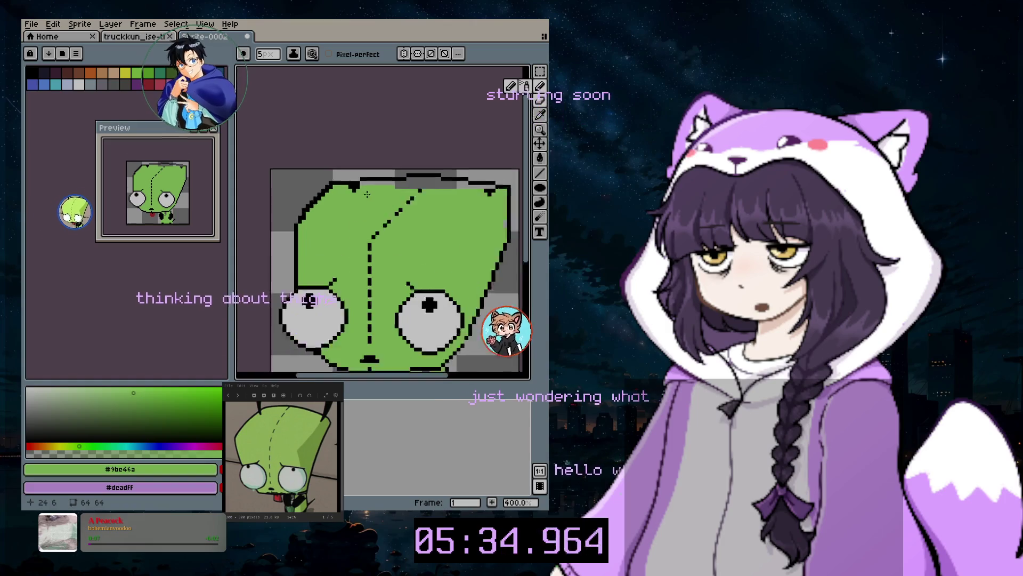
scroll(369, 180, up, 4)
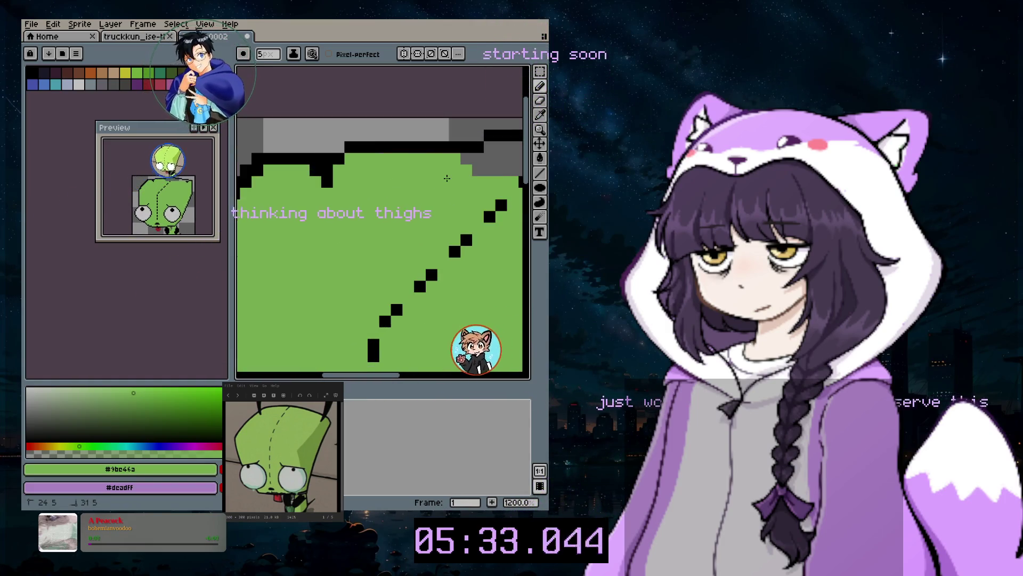
scroll(363, 240, right, 2)
scroll(352, 158, right, 3)
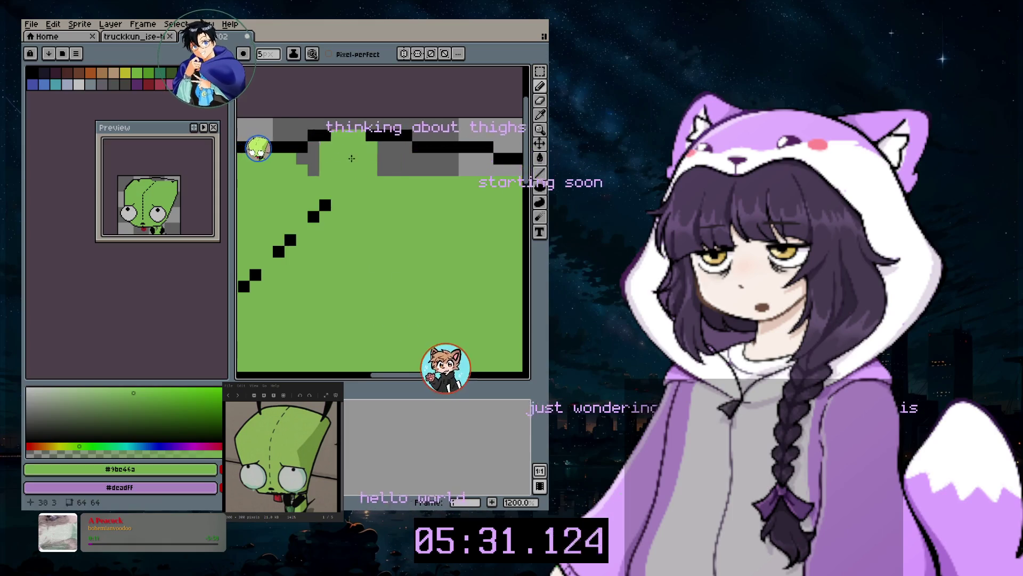
drag(332, 167, 400, 156)
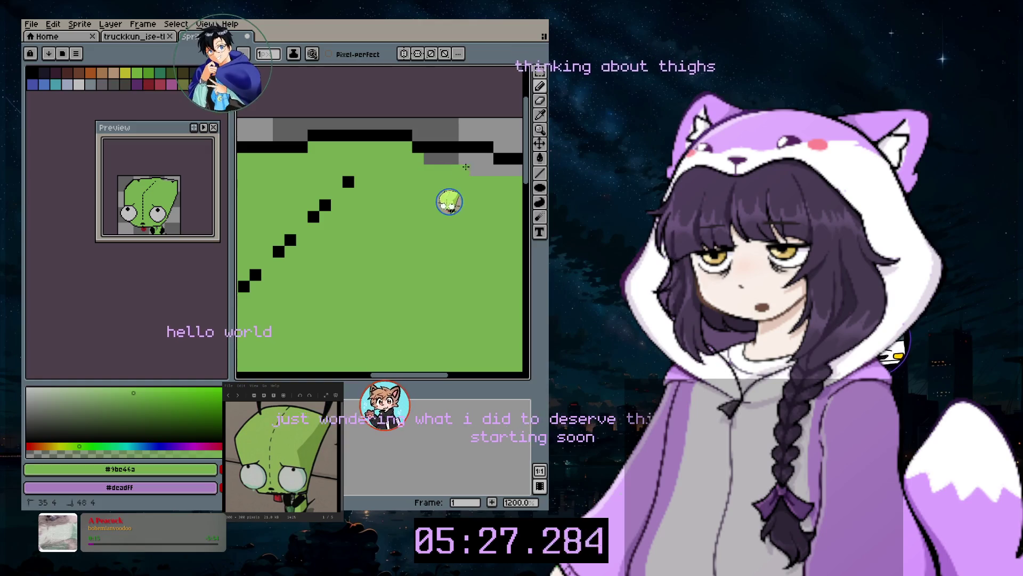
Remove stray black pixels near the head's top-right corner
drag(410, 376, 453, 363)
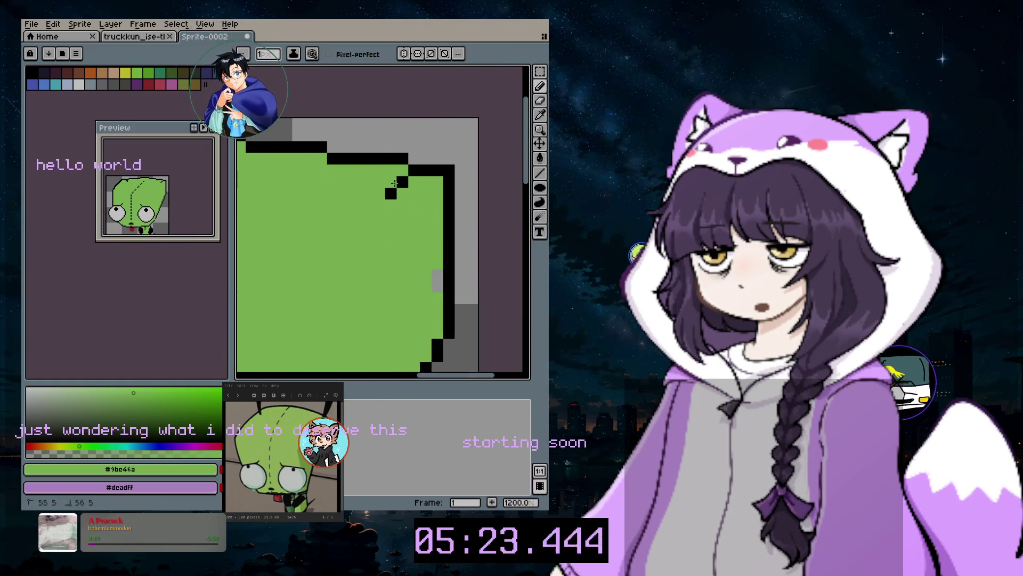
key(ctrl+z)
scroll(387, 286, down, 3)
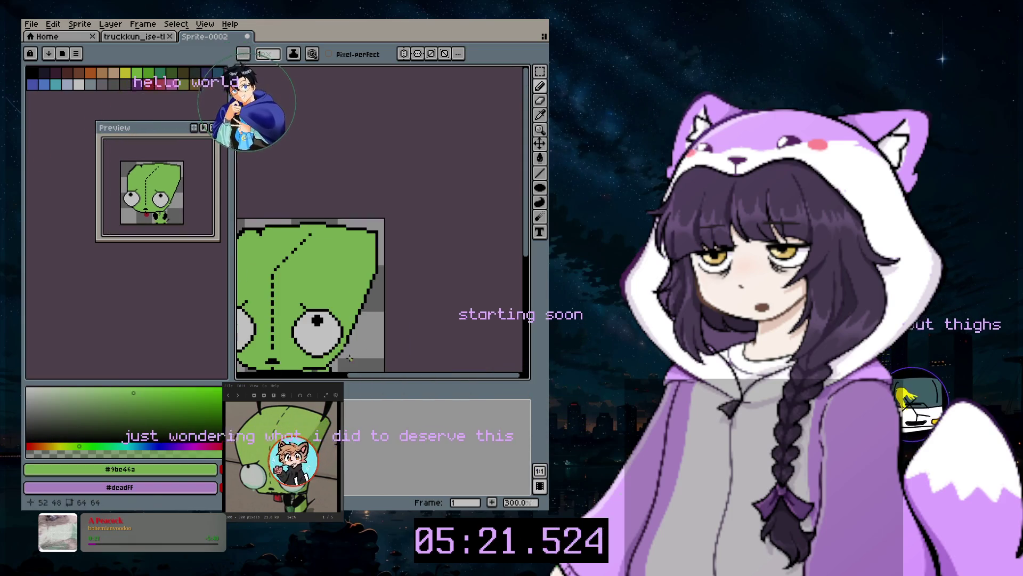
scroll(319, 347, down, 2)
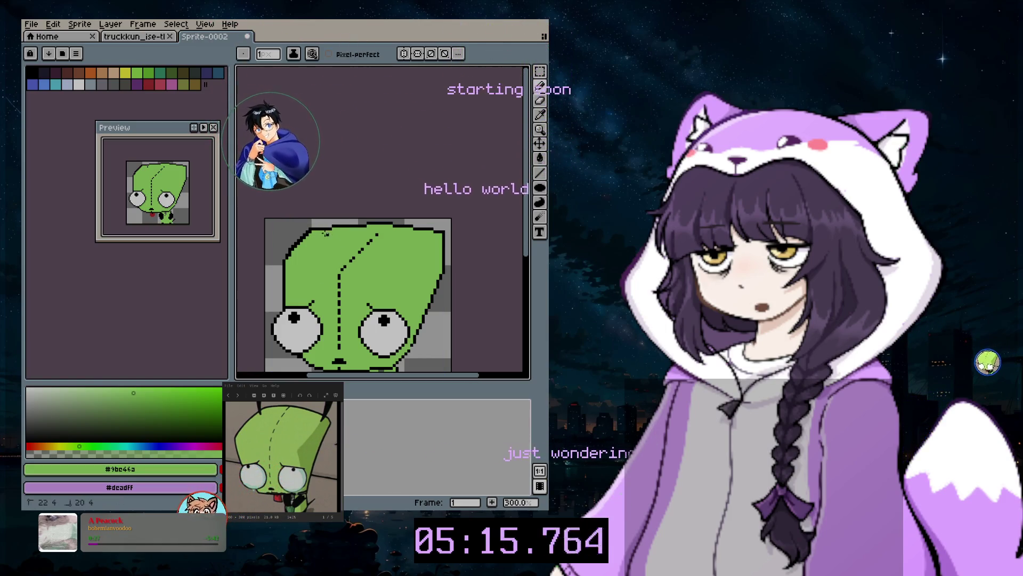
scroll(370, 269, down, 4)
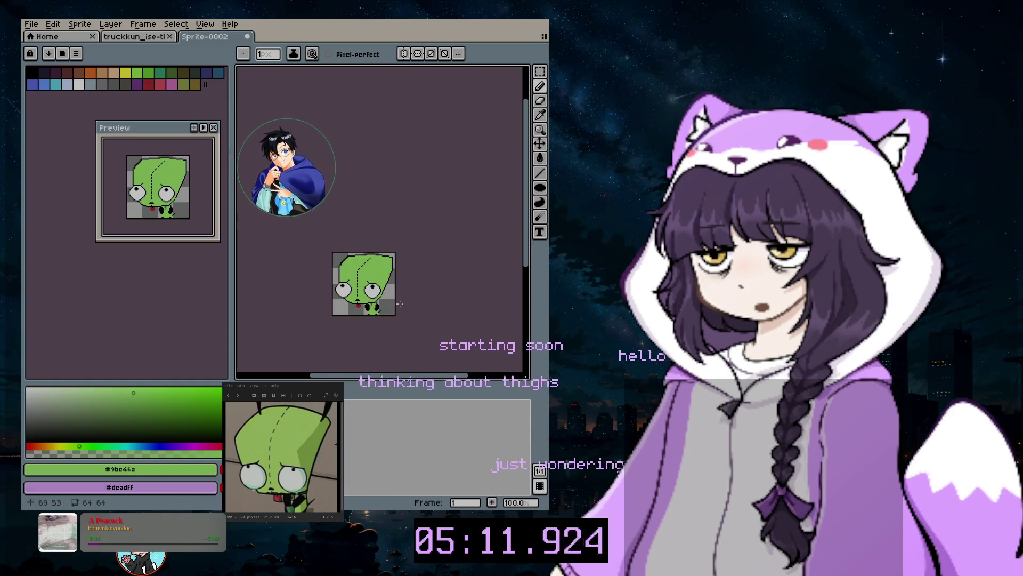
scroll(384, 296, up, 1)
scroll(362, 205, up, 2)
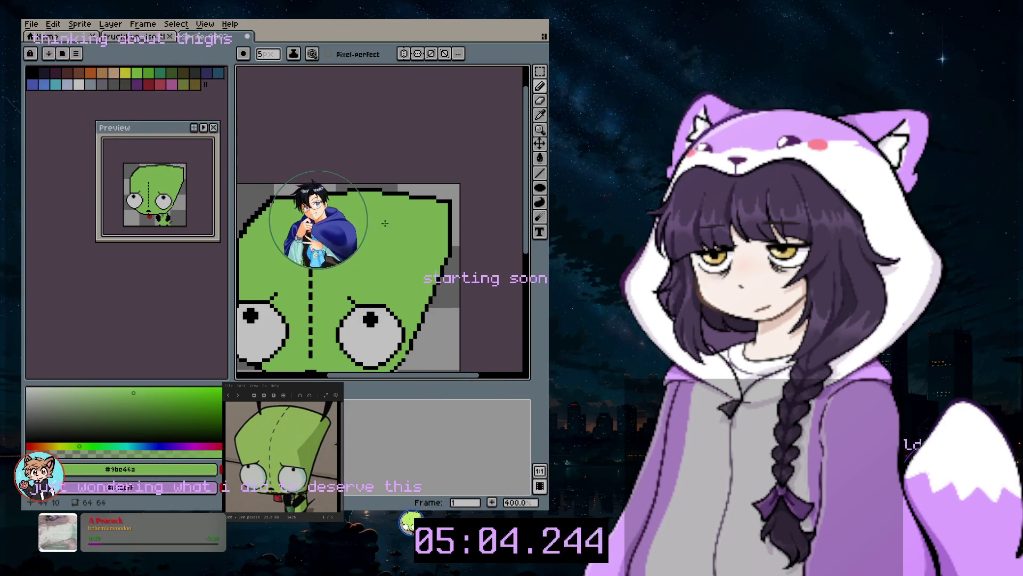
Pick black with a 1-pixel brush and try a diagonal forehead line, then undo it
click(540, 115)
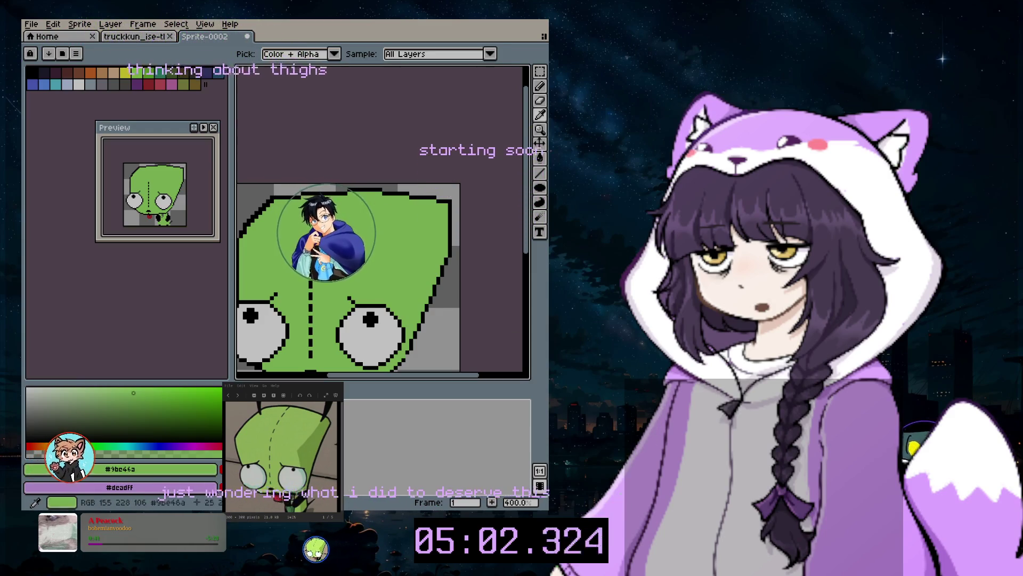
click(256, 213)
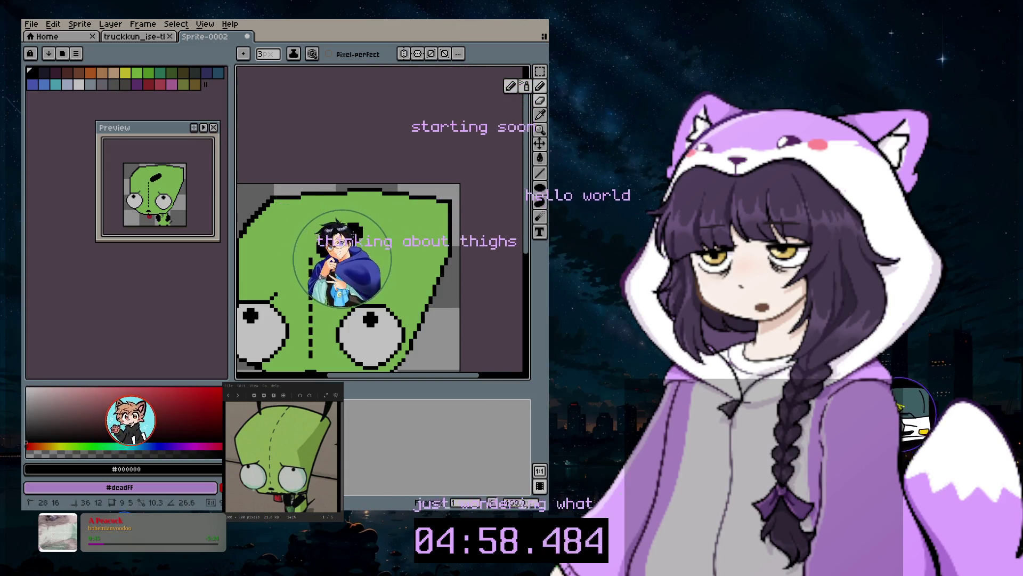
key(minus)
key(minus)
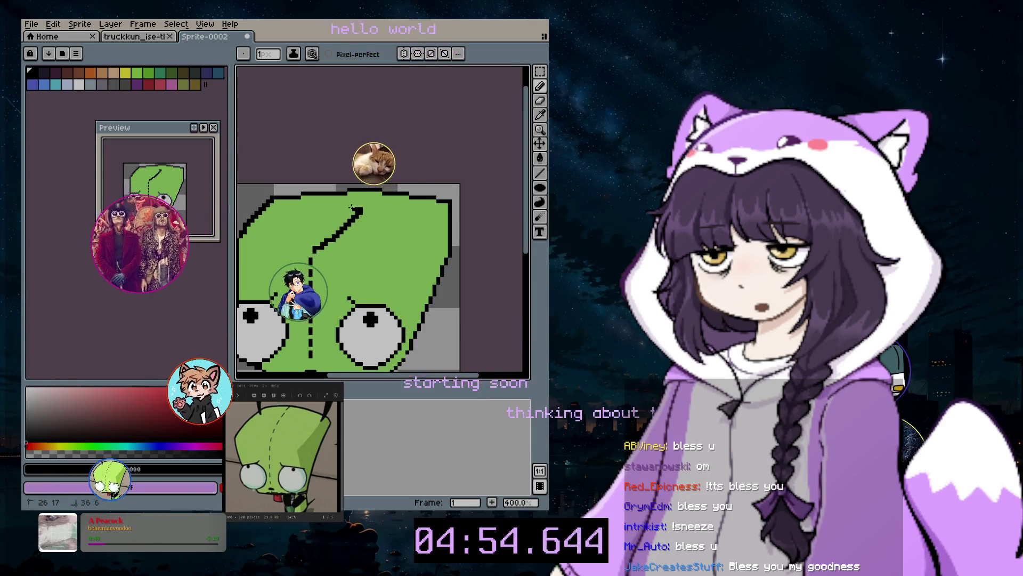
key(l)
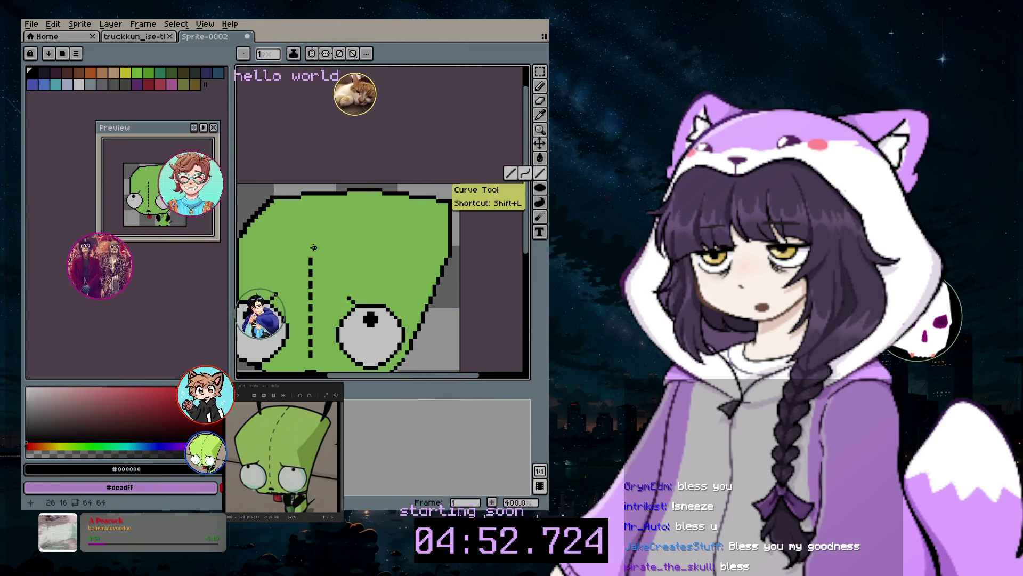
drag(314, 247, 352, 196)
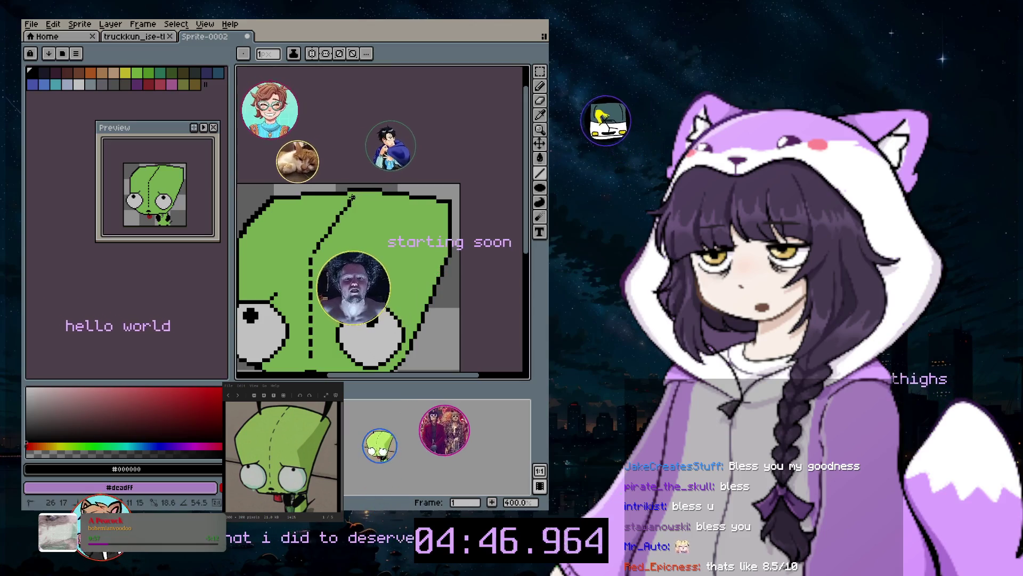
key(ctrl+z)
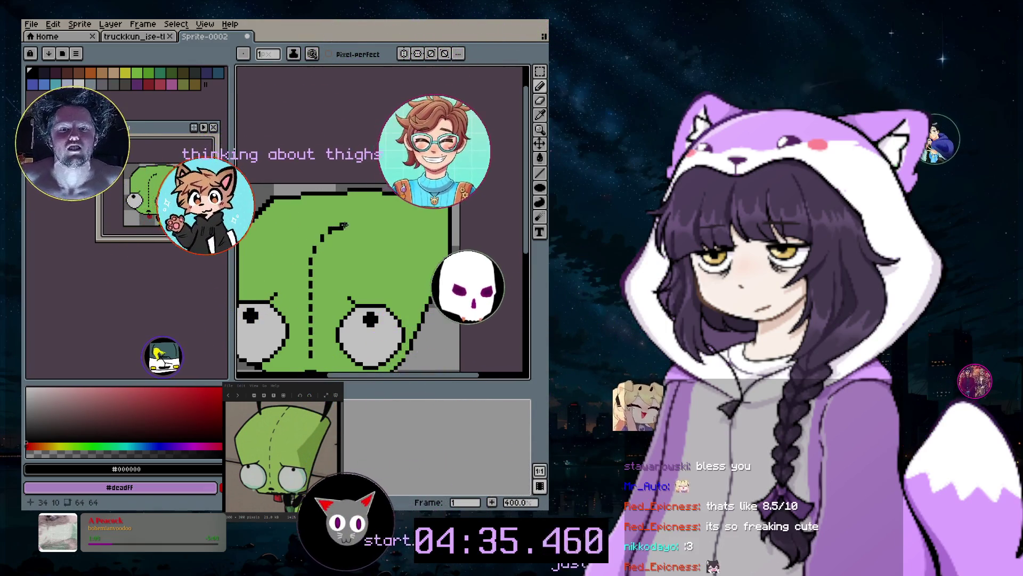
Undo two stray pencil strokes and place a seam dot near the head's top
key(ctrl+z)
scroll(344, 237, up, 2)
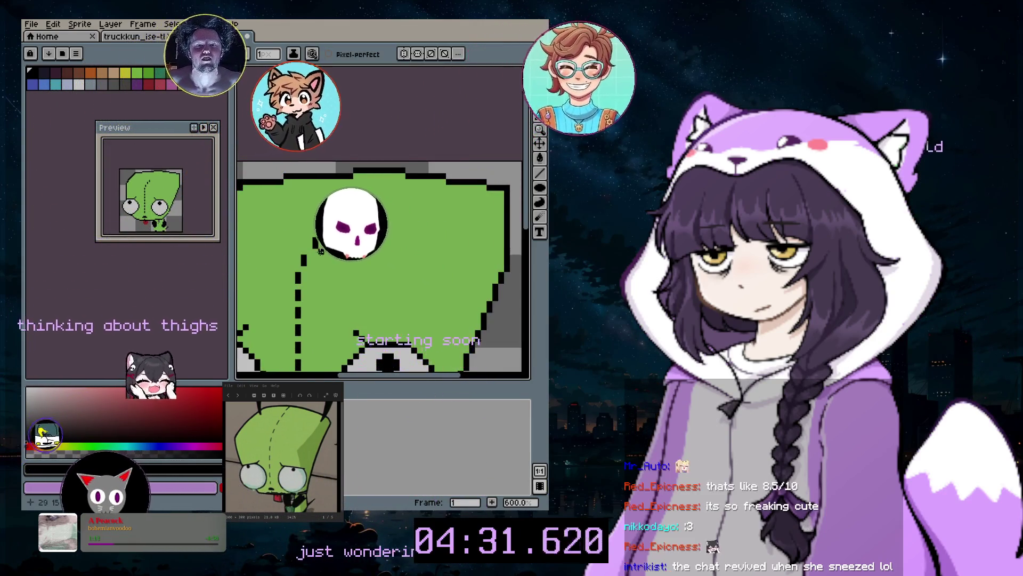
key(ctrl+z)
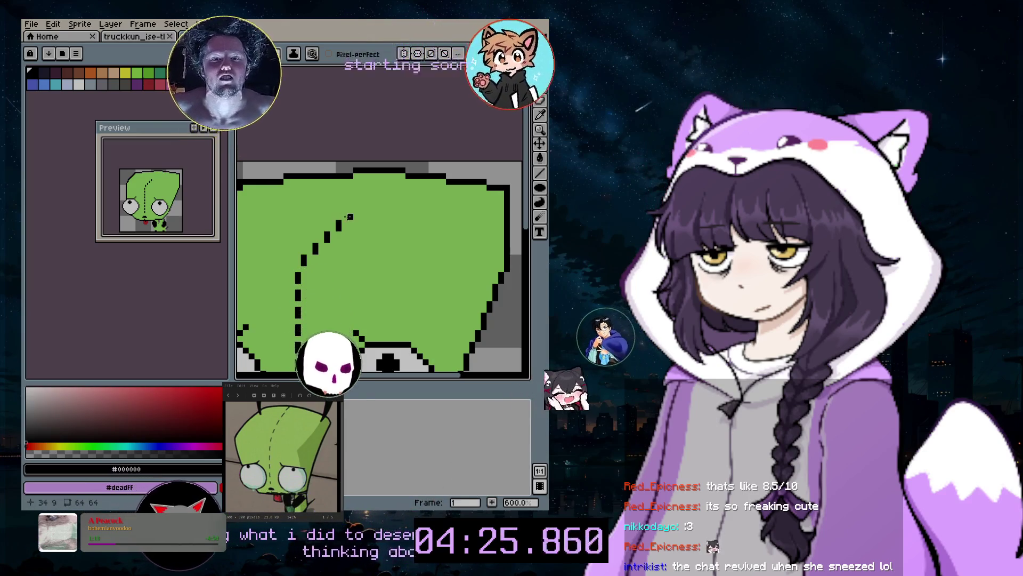
click(350, 213)
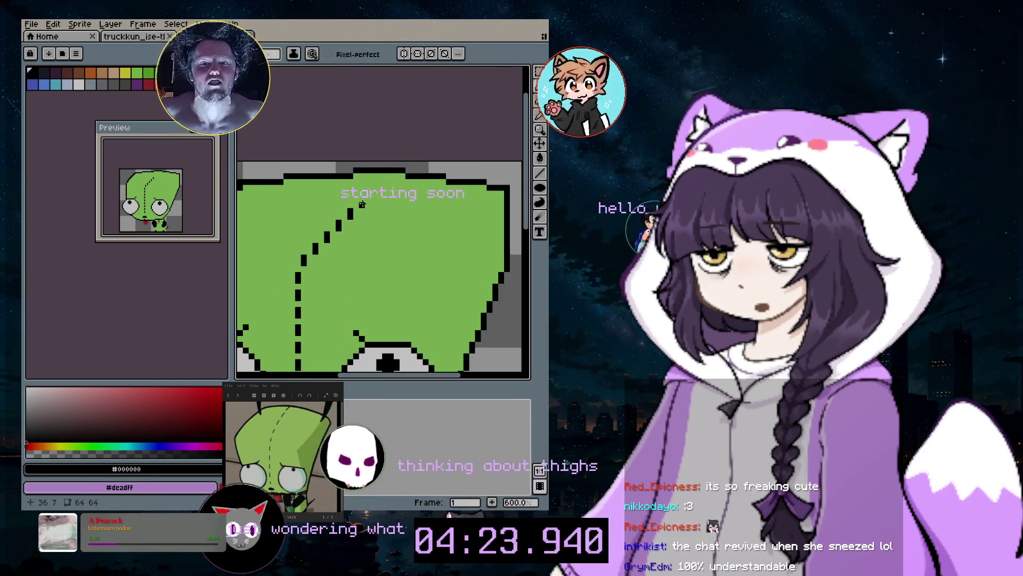